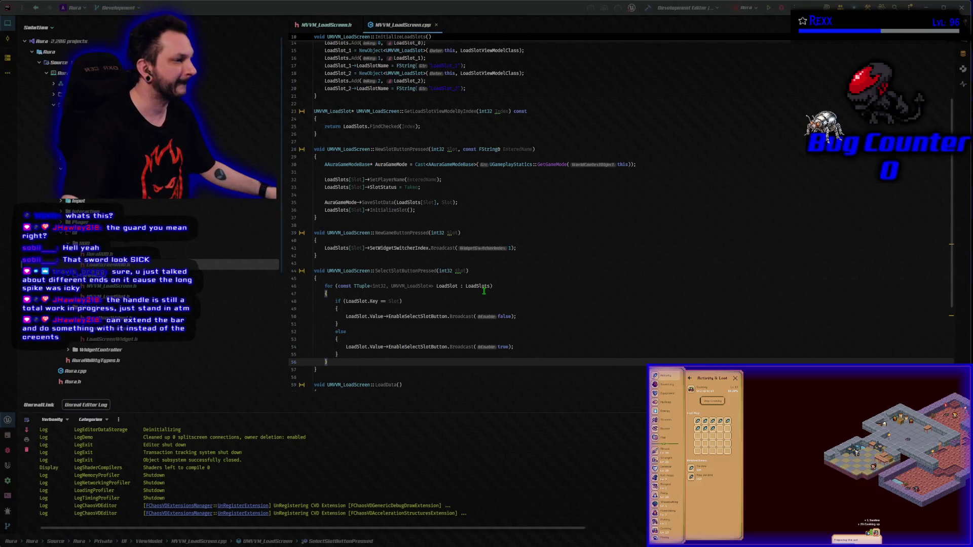
Add SlotSelected.Broadcast(); at the start of SelectSlotButtonPressed and build the Aura project
left_click(476, 278)
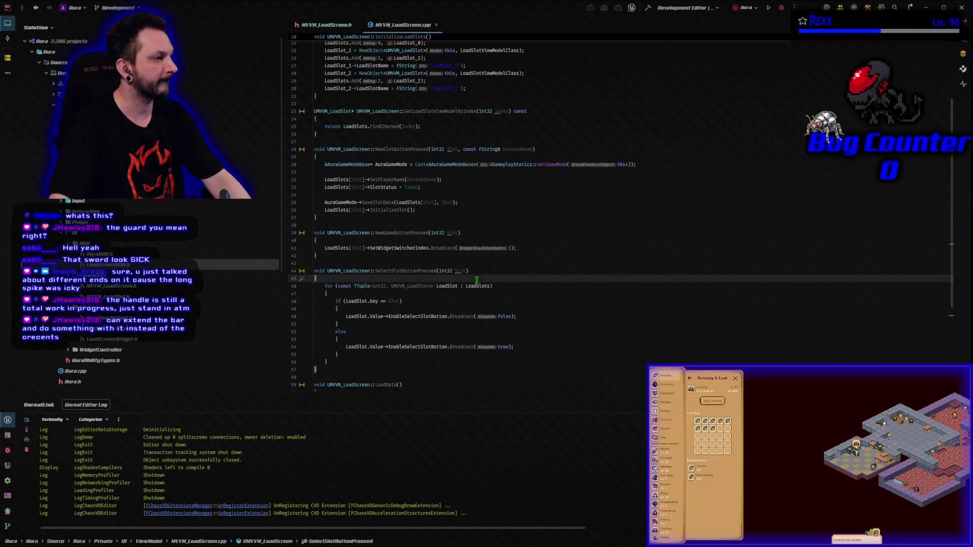
key("Return")
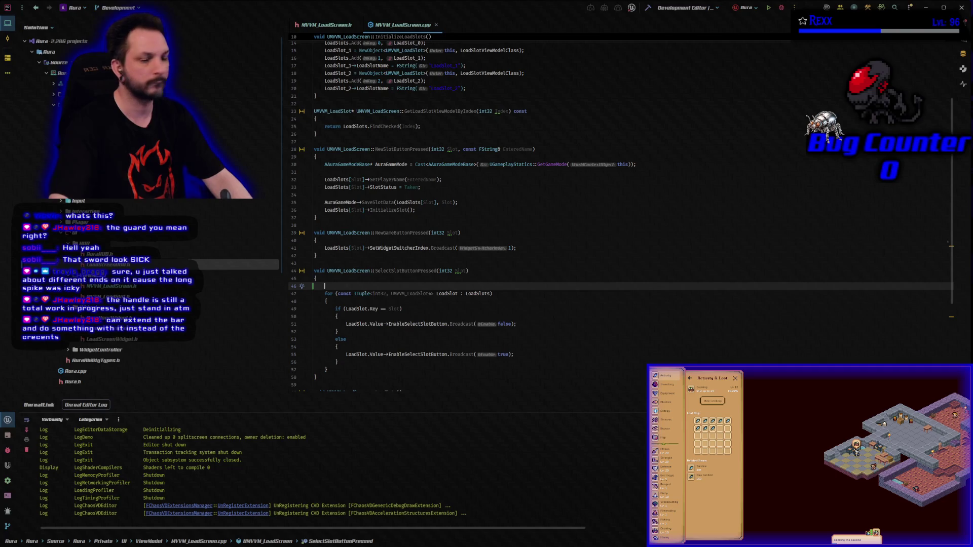
type("SlotSelected.Broadcast();")
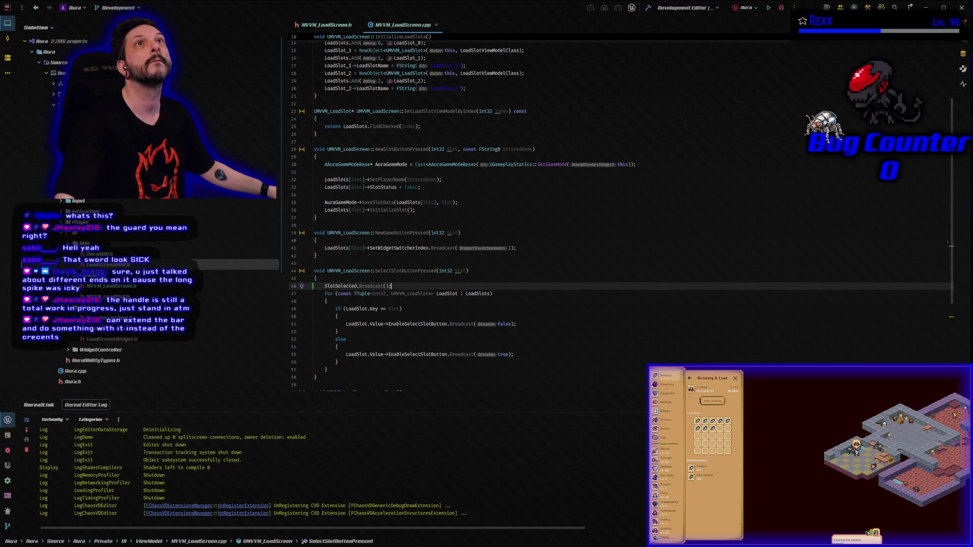
key("ctrl+shift+b")
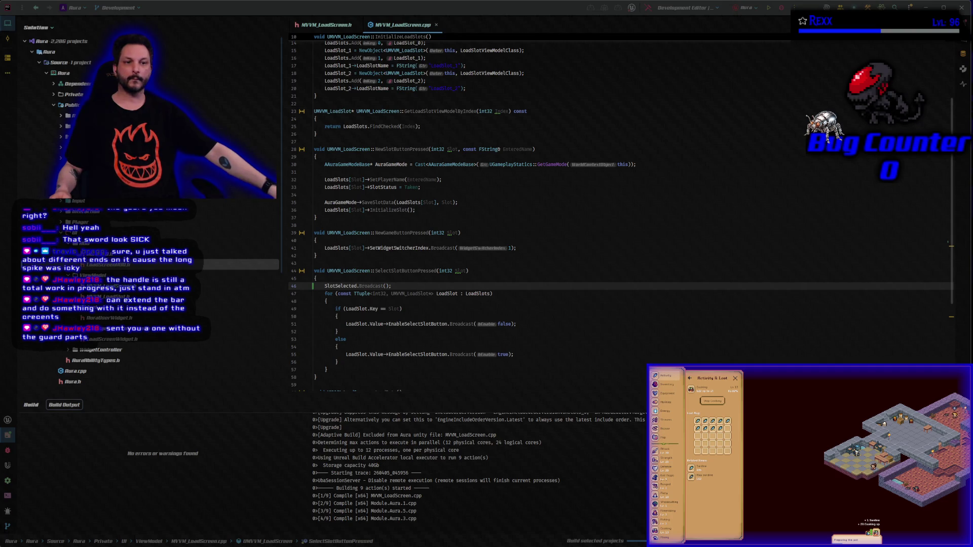
Bring the Chrome window with the Samurai Champloo sword image over the code
mouse_move(0, 84)
left_mouse_down()
mouse_move(344, 84)
mouse_move(352, 42)
left_mouse_up()
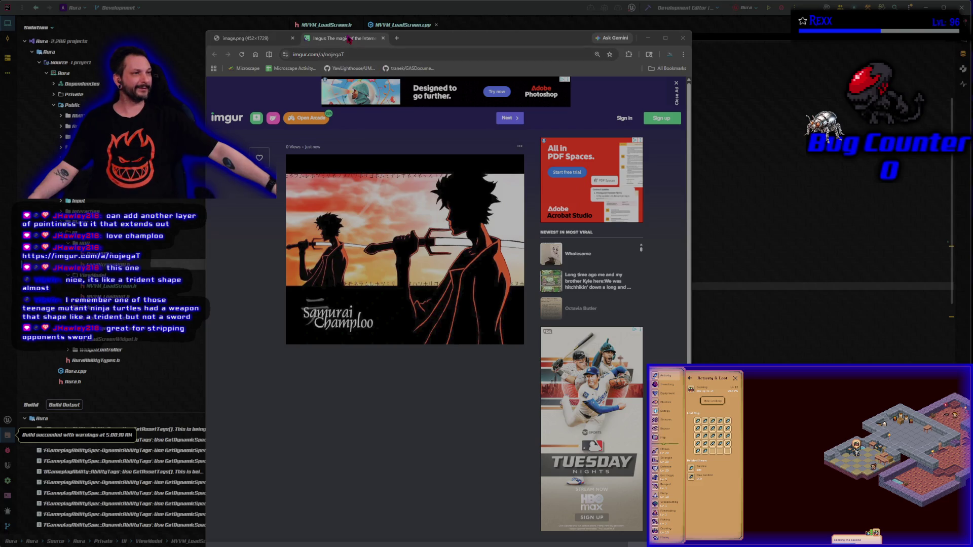
Close the Samurai Champloo image tab, return to the load screen code, and relaunch for debugging
left_click(383, 38)
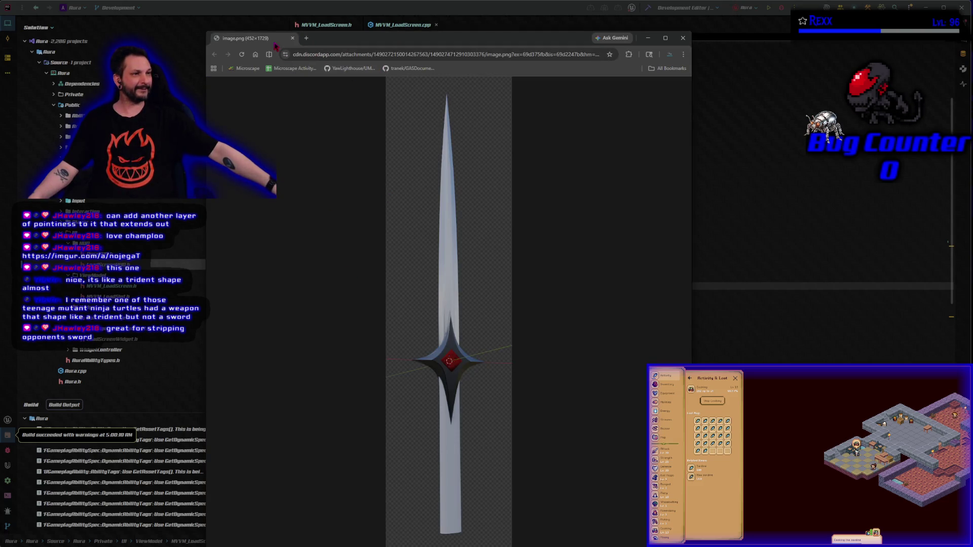
left_click(393, 29)
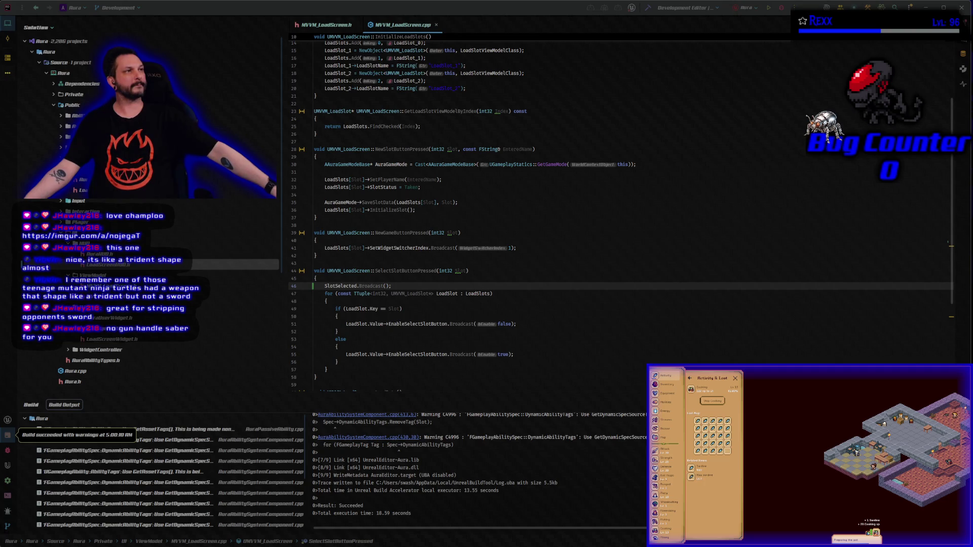
left_click(781, 10)
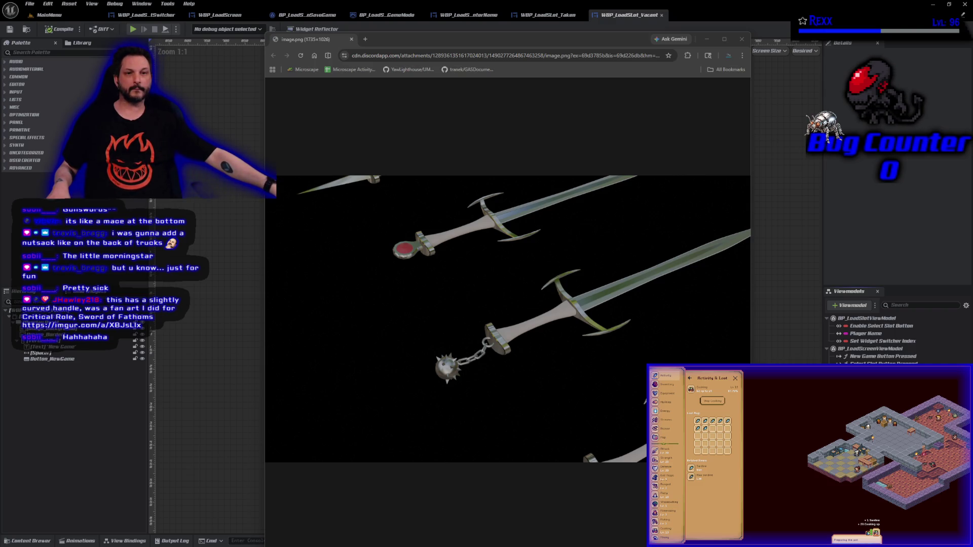
View the Imgur jagged-sword reference image, then dismiss the game's Level Up notice
mouse_move(0, 269)
left_mouse_down()
mouse_move(275, 148)
mouse_move(400, 39)
left_mouse_up()
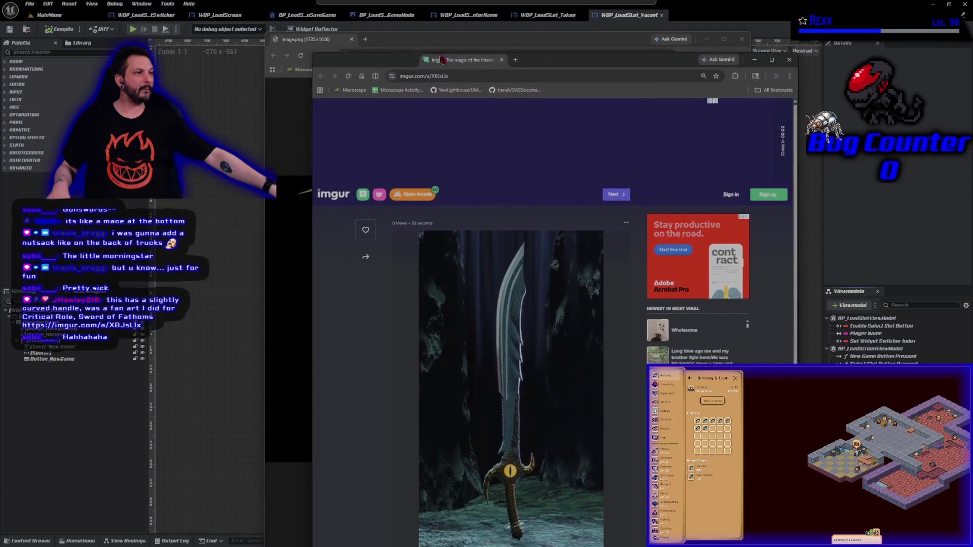
scroll(373, 366, "down", 2)
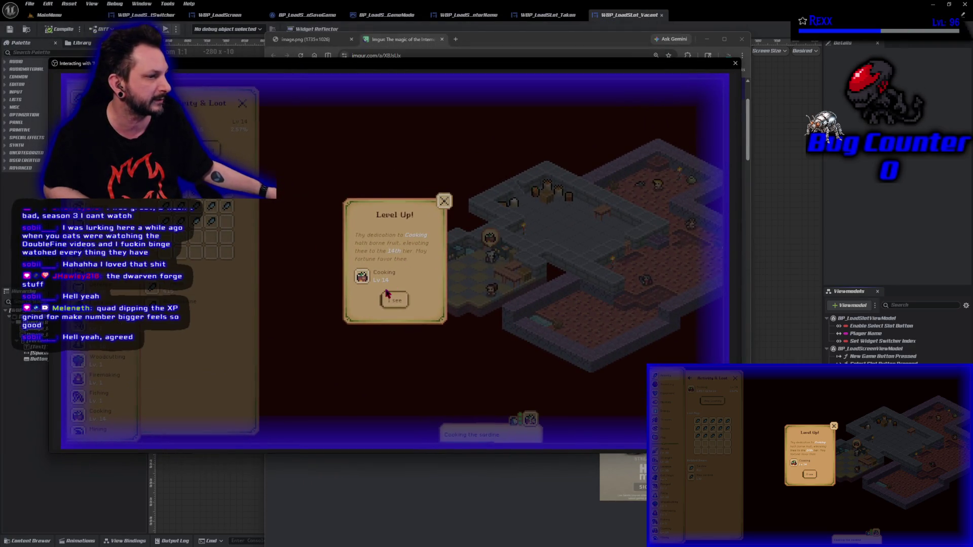
left_click(390, 298)
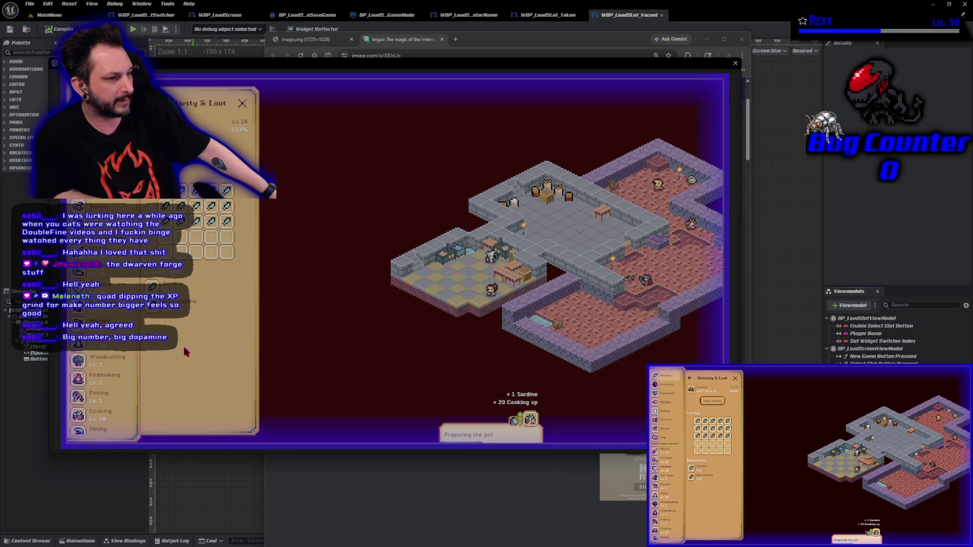
Buy 100 raw sardines for 400 coins at The Bazaar, then view Activity & Loot and close the game
left_click(99, 207)
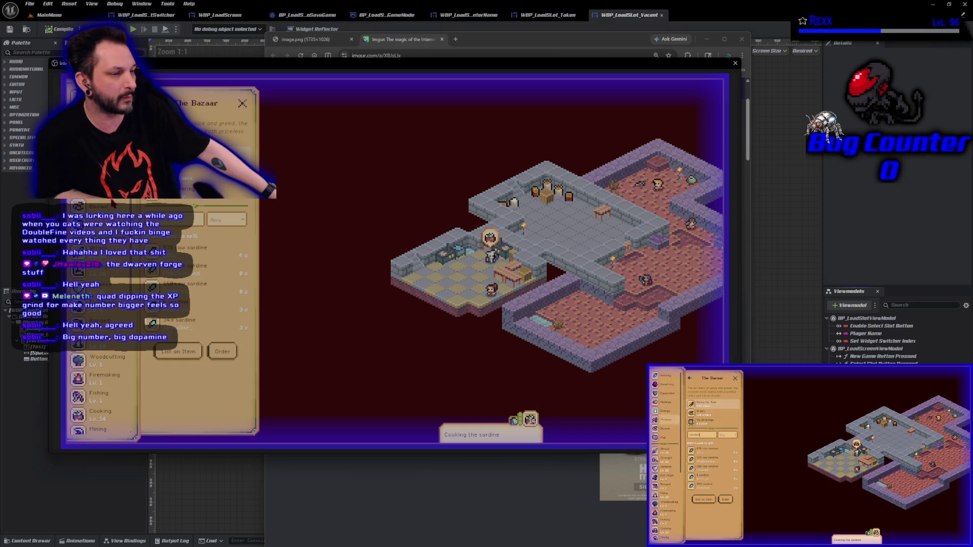
left_click(99, 109)
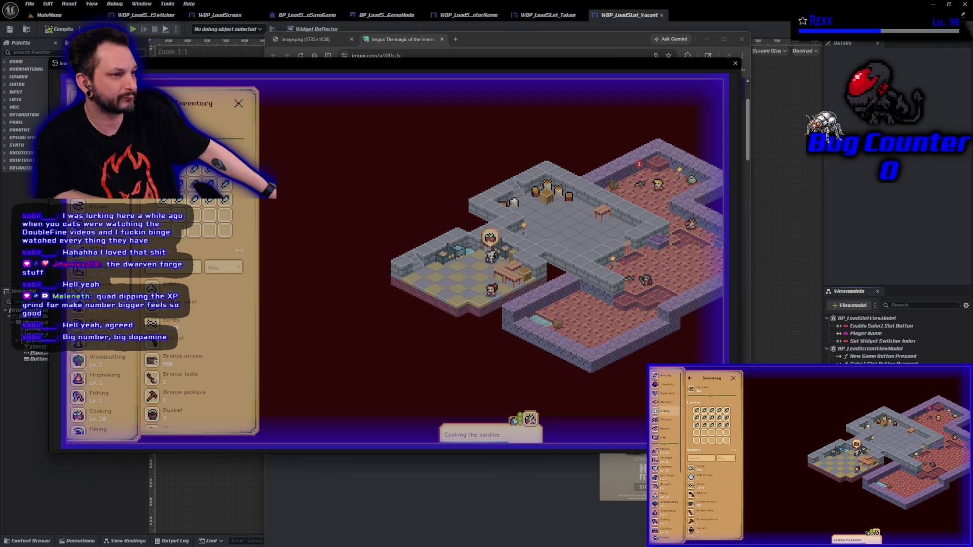
left_click(86, 208)
left_click(197, 260)
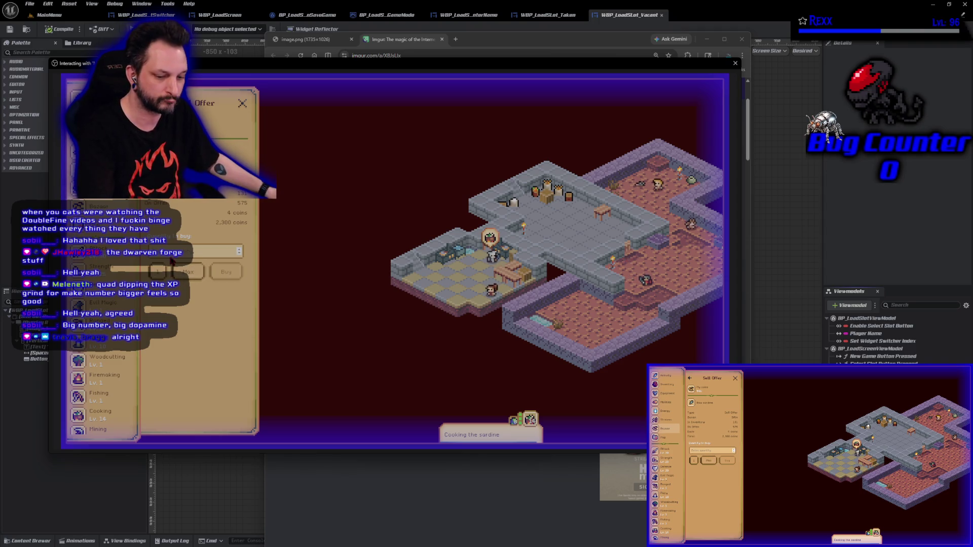
type("100")
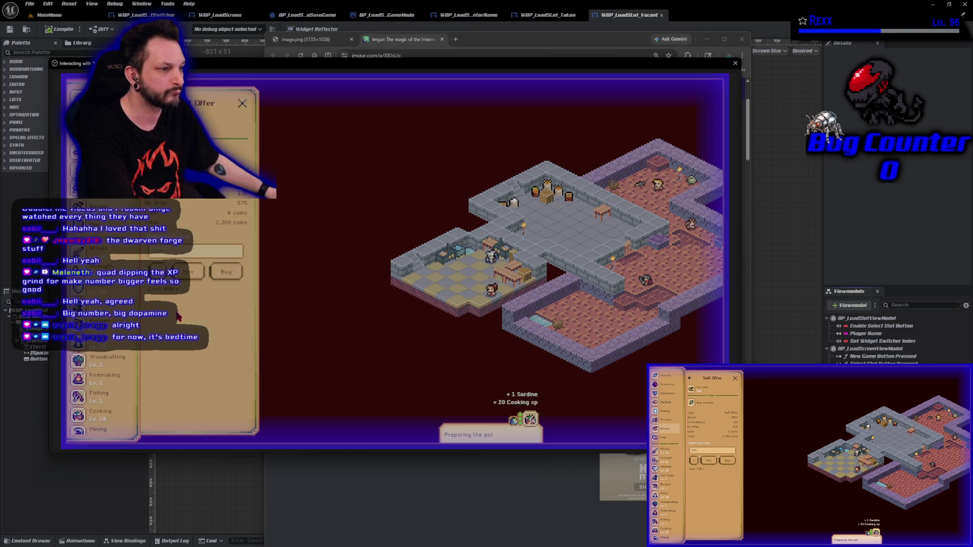
left_click(226, 272)
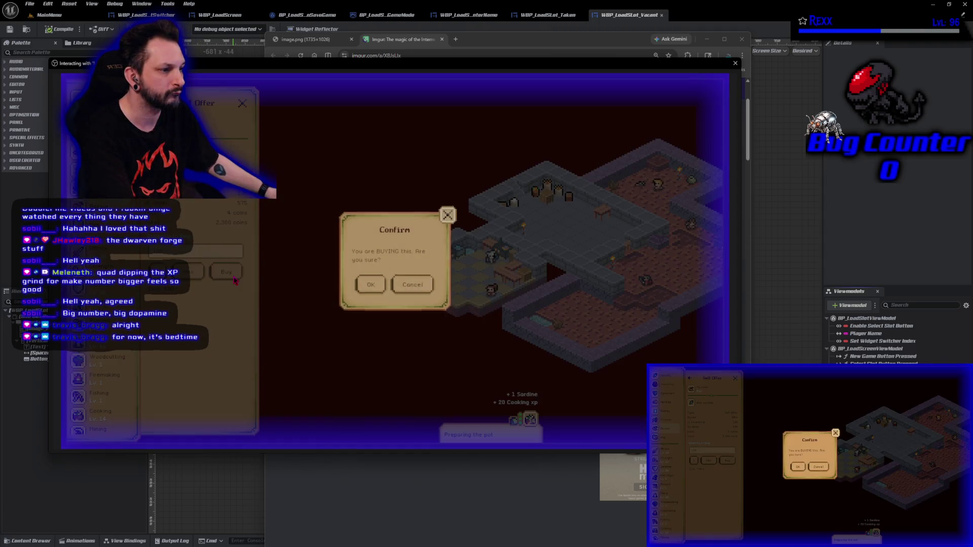
left_click(373, 284)
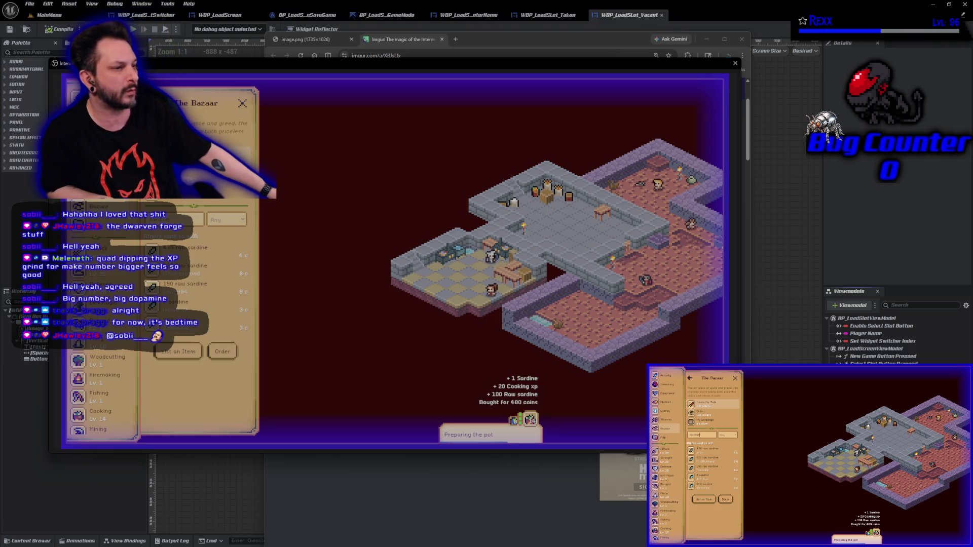
left_click(77, 98)
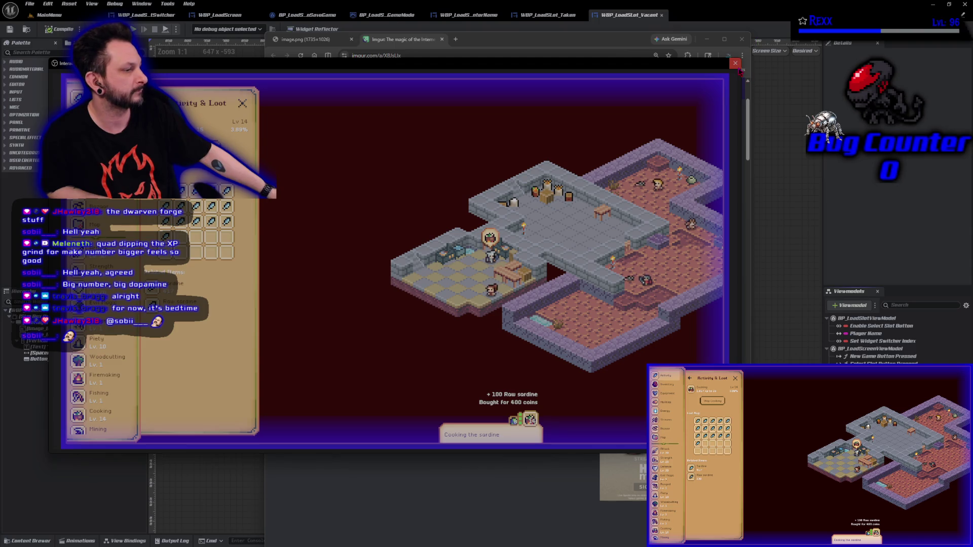
left_click(735, 63)
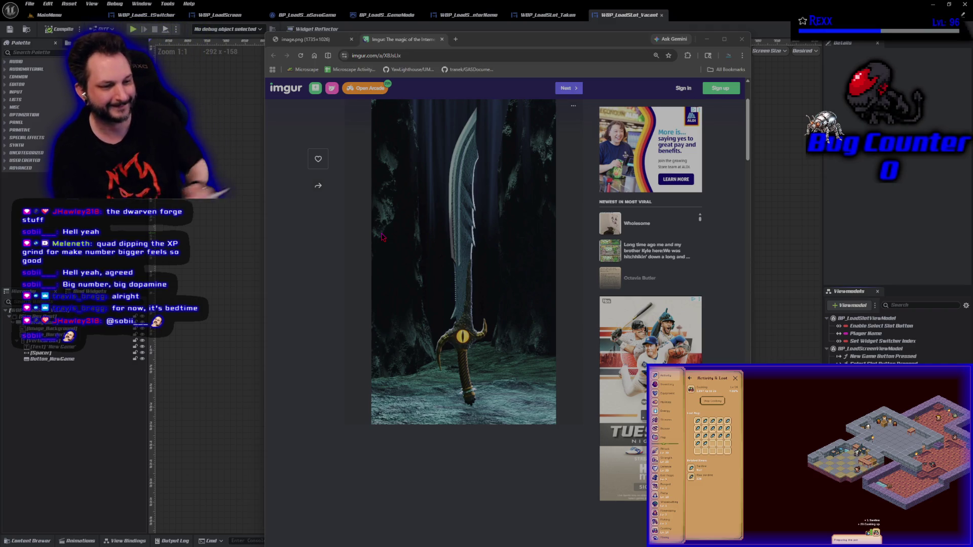
Close the Imgur sword page and the angled swords image tab
middle_click(398, 41)
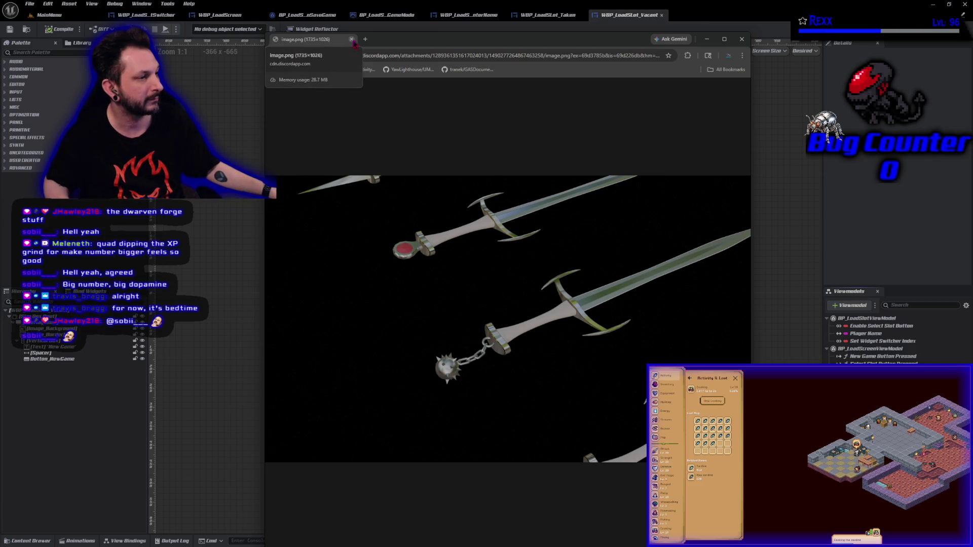
left_click(352, 40)
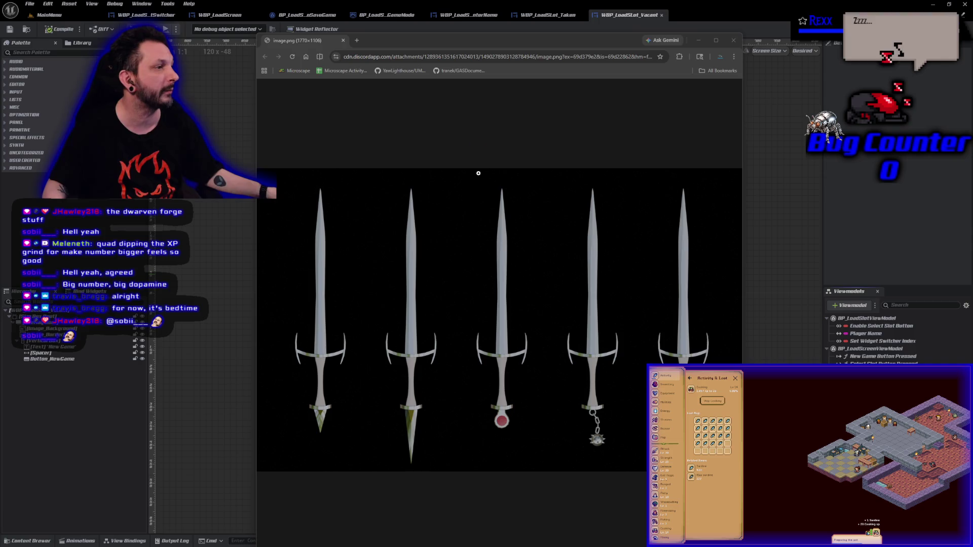
Move the Chrome window up and left, keeping the five upright sword variants in focus
mouse_move(446, 44)
left_mouse_down()
mouse_move(375, 22)
mouse_move(360, 37)
mouse_move(362, 83)
left_mouse_up()
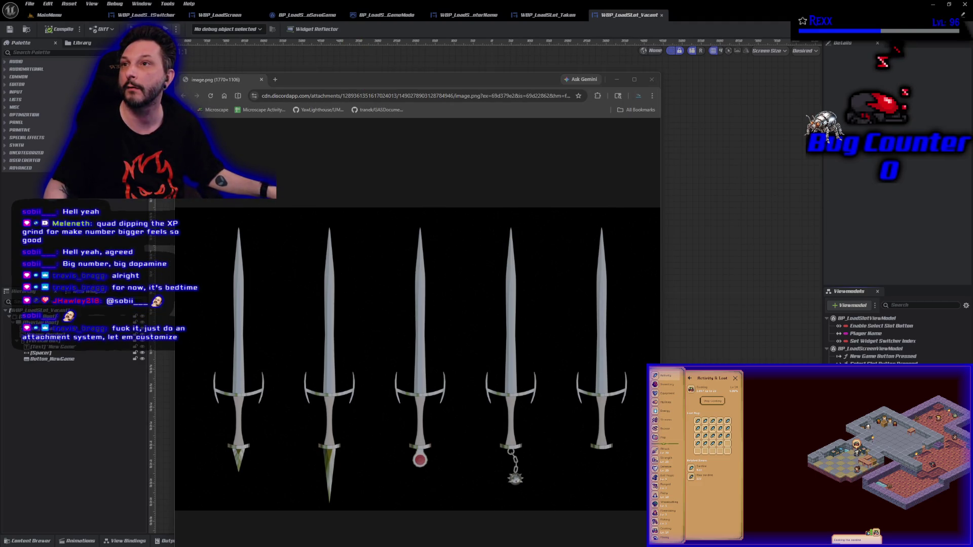
left_click(385, 80)
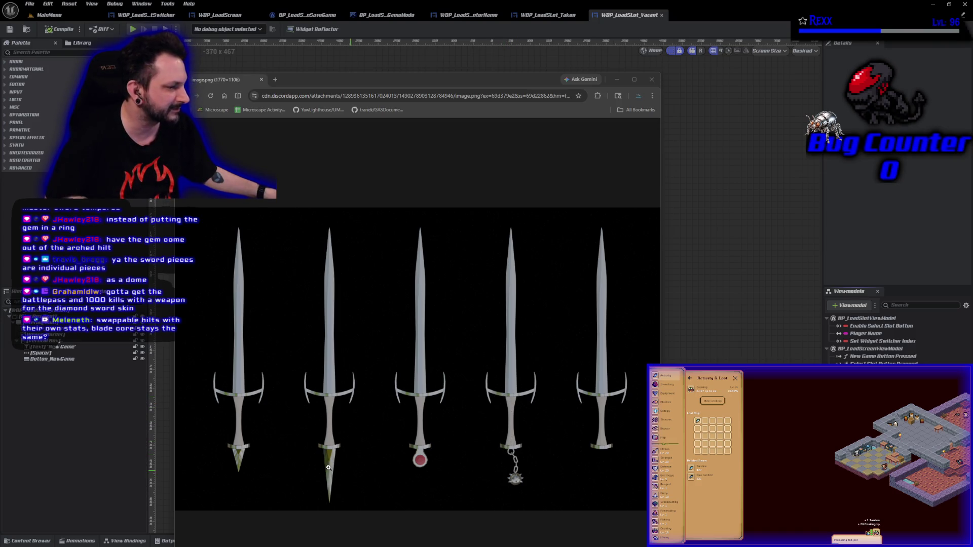
Zoom and pan around the sword render, then close it to reveal the WBP_LoadSlot_Vacant designer
left_click(237, 400)
left_click(253, 404)
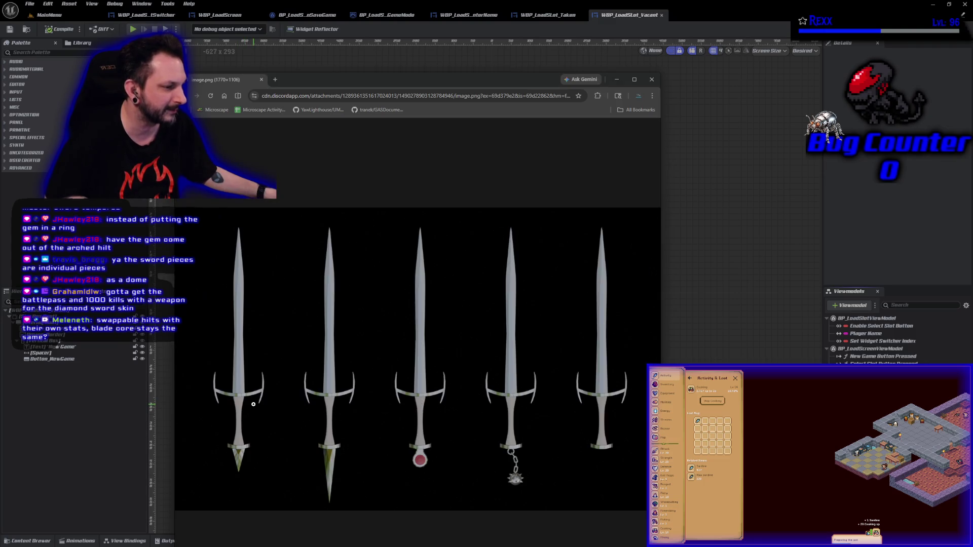
left_click(253, 404)
scroll(258, 408, "up", 3, "ctrl")
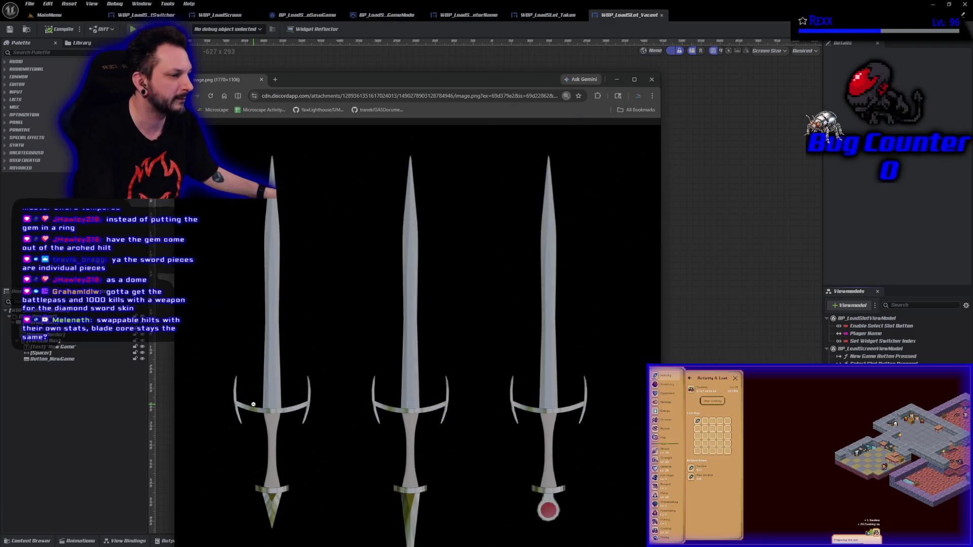
scroll(288, 424, "down", 2)
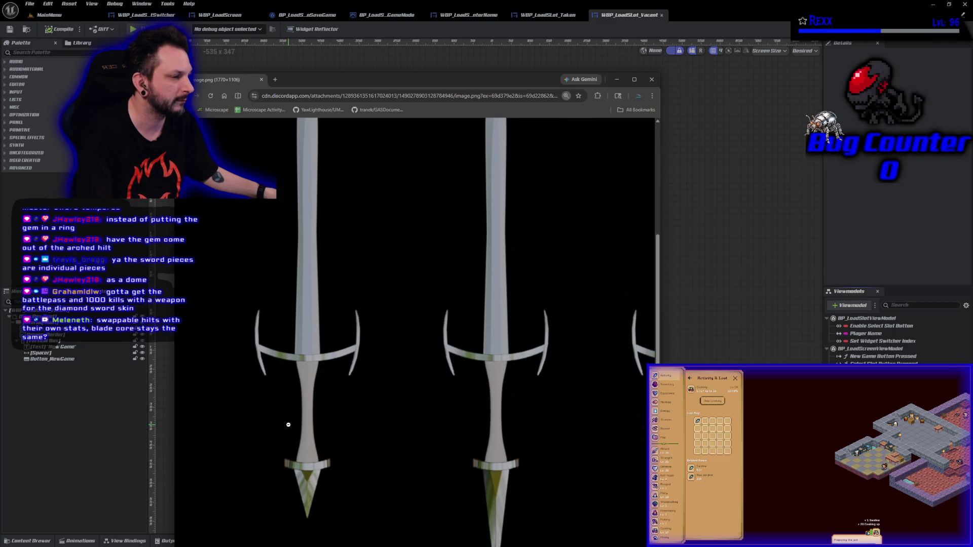
scroll(283, 424, "right", 2)
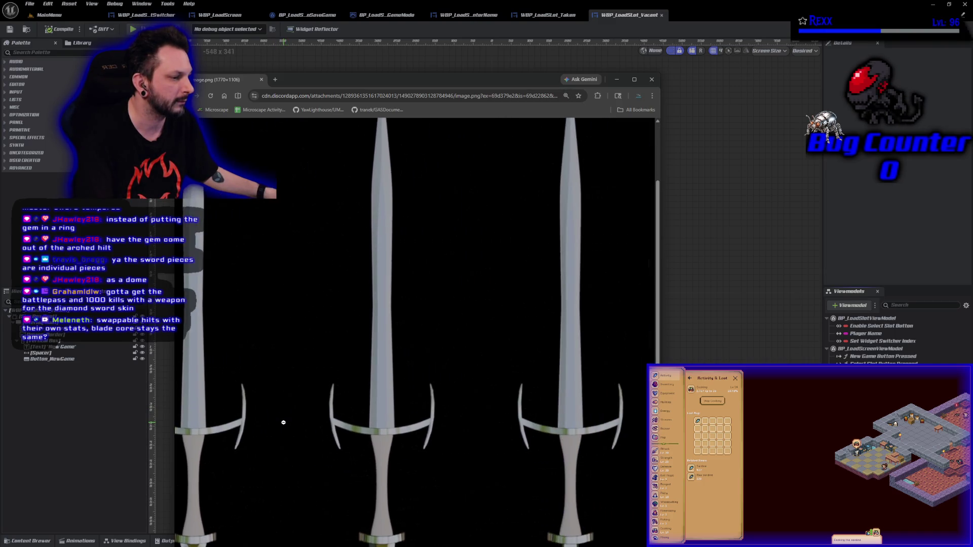
scroll(278, 413, "left", 2)
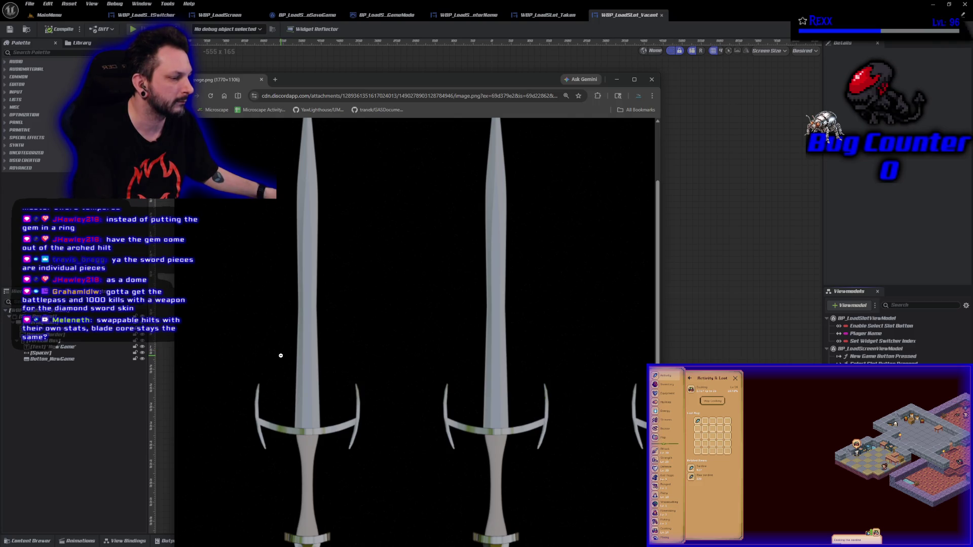
scroll(281, 355, "down", 1)
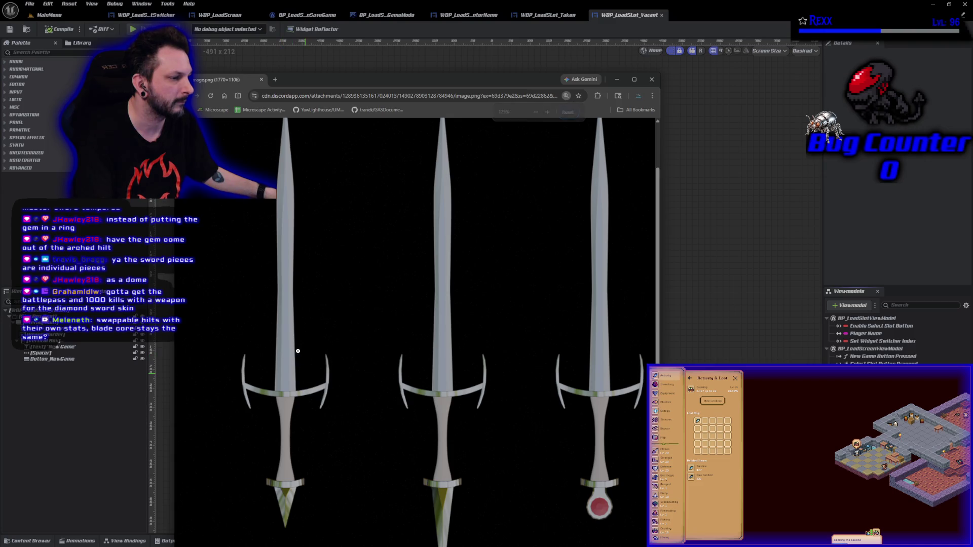
scroll(296, 200, "up", 1)
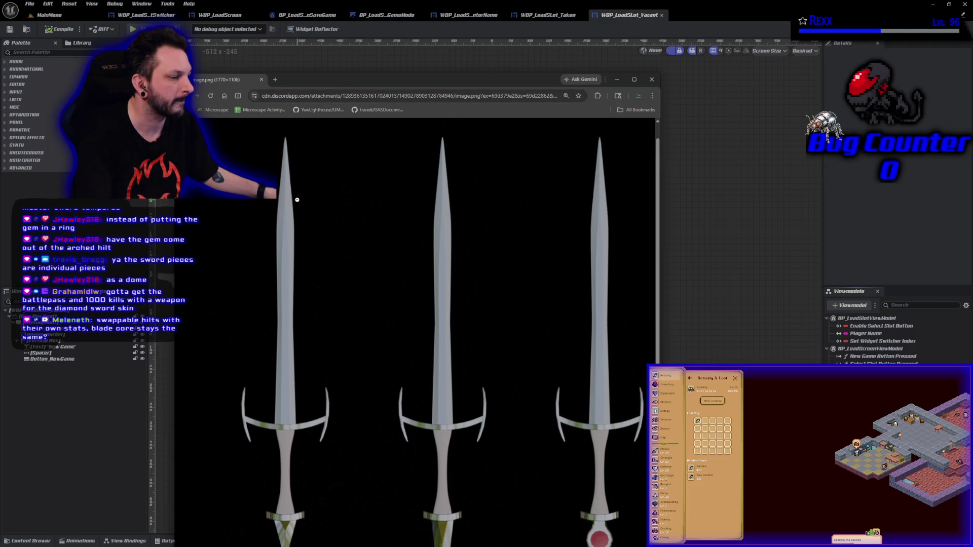
scroll(297, 200, "down", 3)
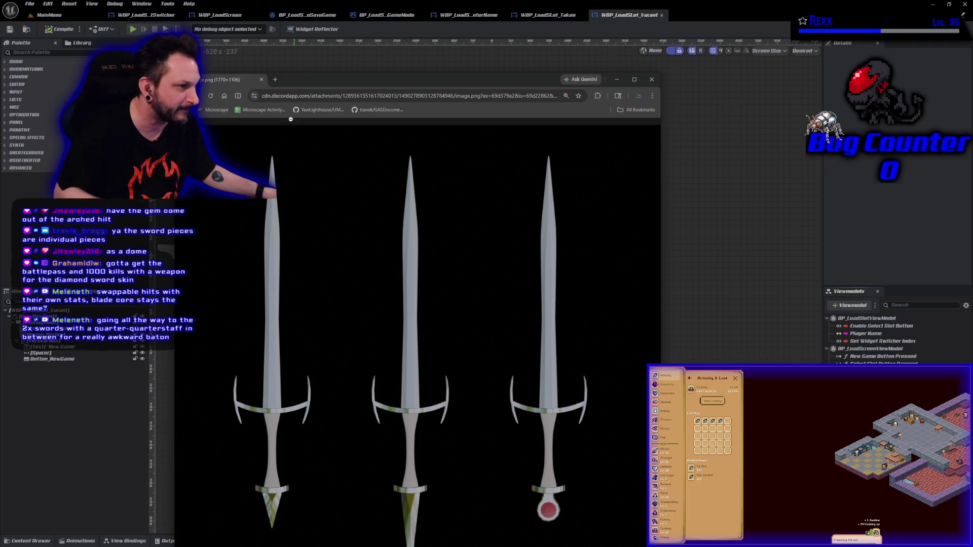
key("ctrl+w")
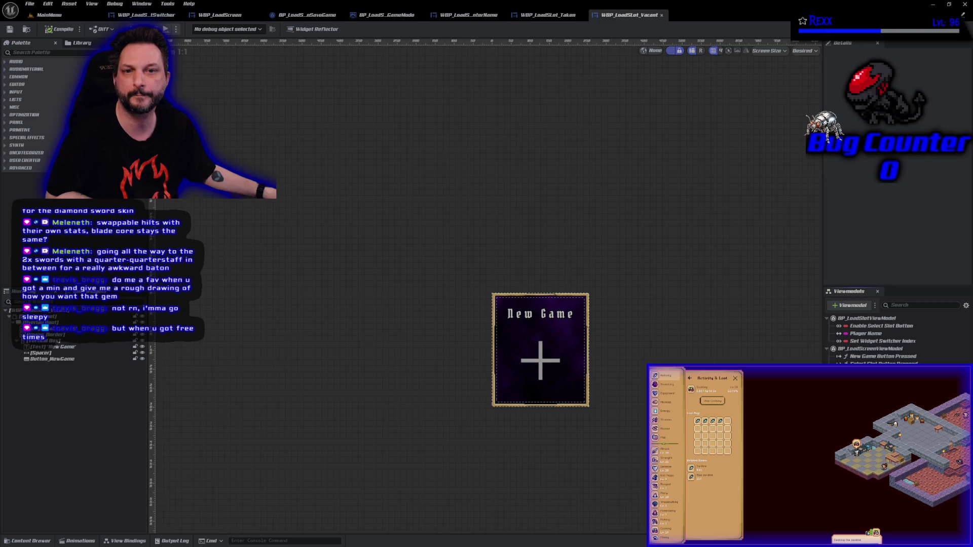
Switch back to Chrome and scroll through the sword reference images
key("alt+Tab")
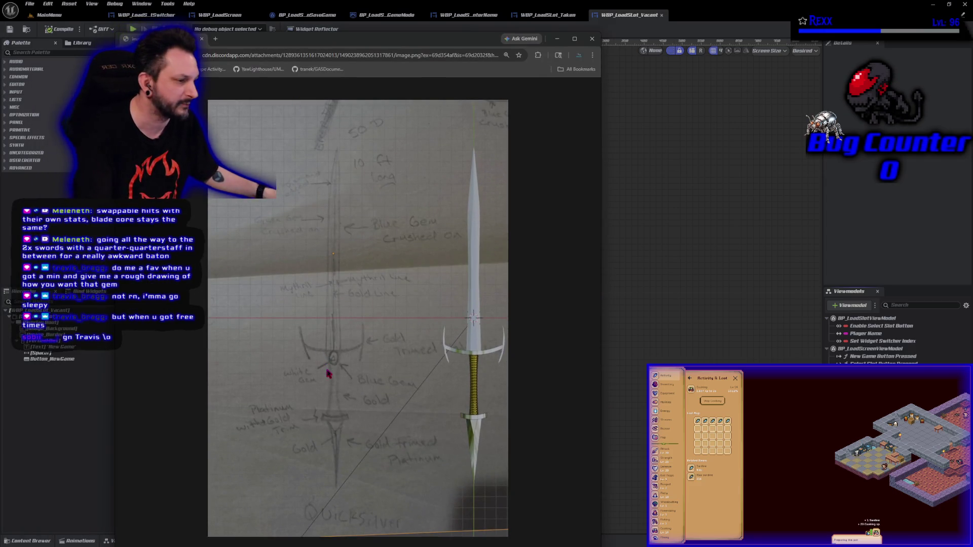
scroll(327, 374, "up", 3, "ctrl")
scroll(322, 441, "down", 2)
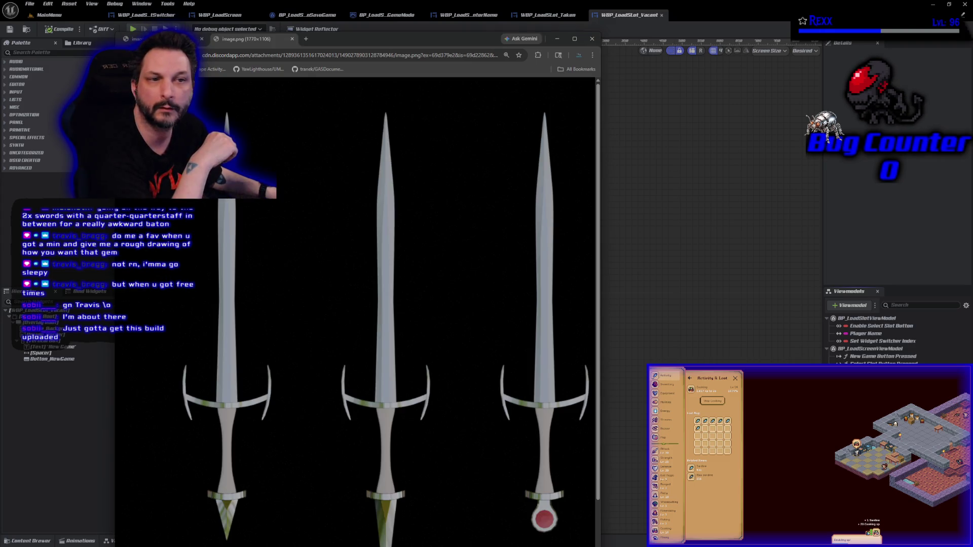
scroll(261, 414, "down", 1)
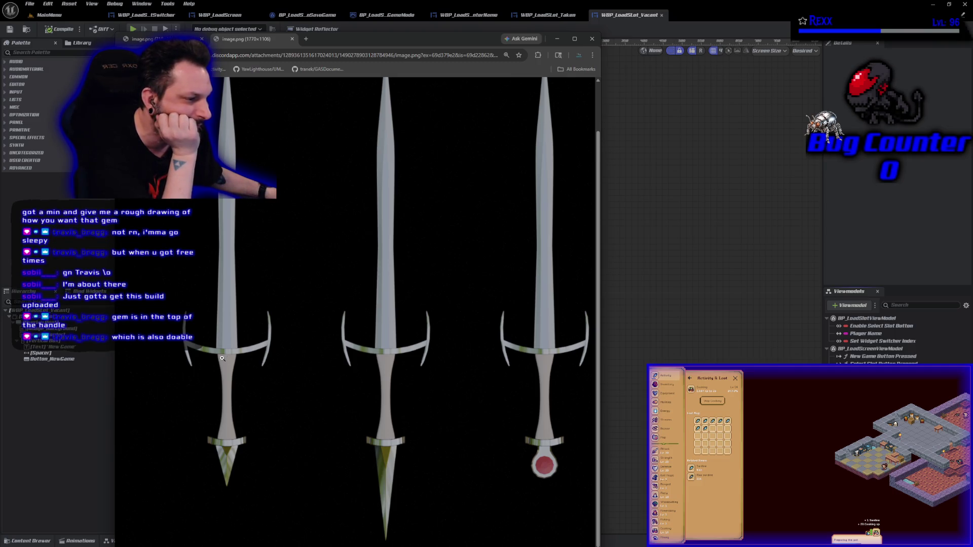
key("ctrl+Tab")
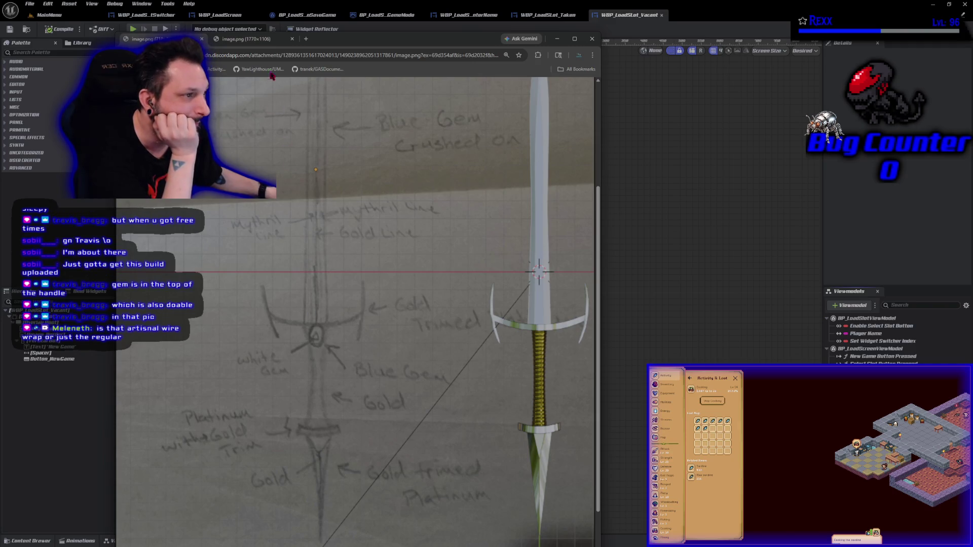
left_click(246, 39)
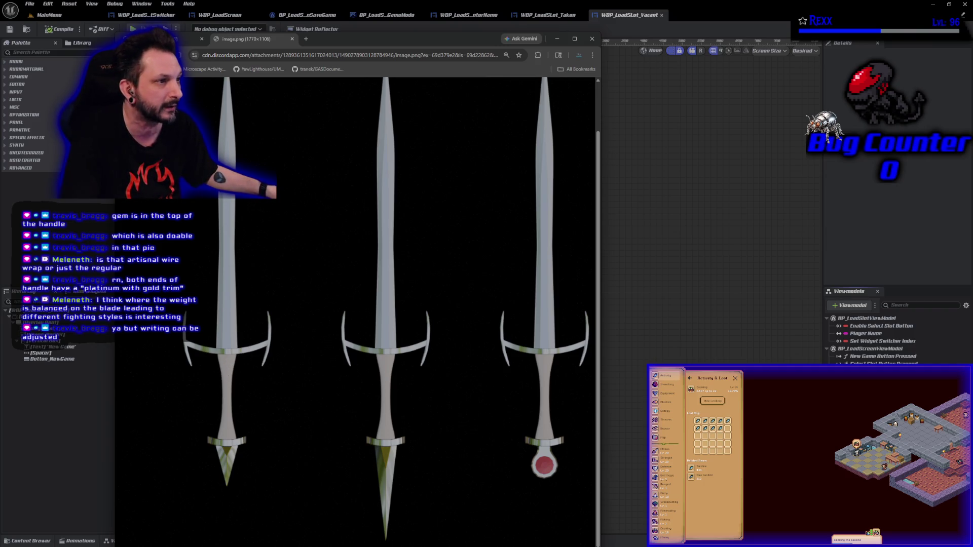
Switch to the annotated pencil sword sketch, then open a blank new tab
key("ctrl+Tab")
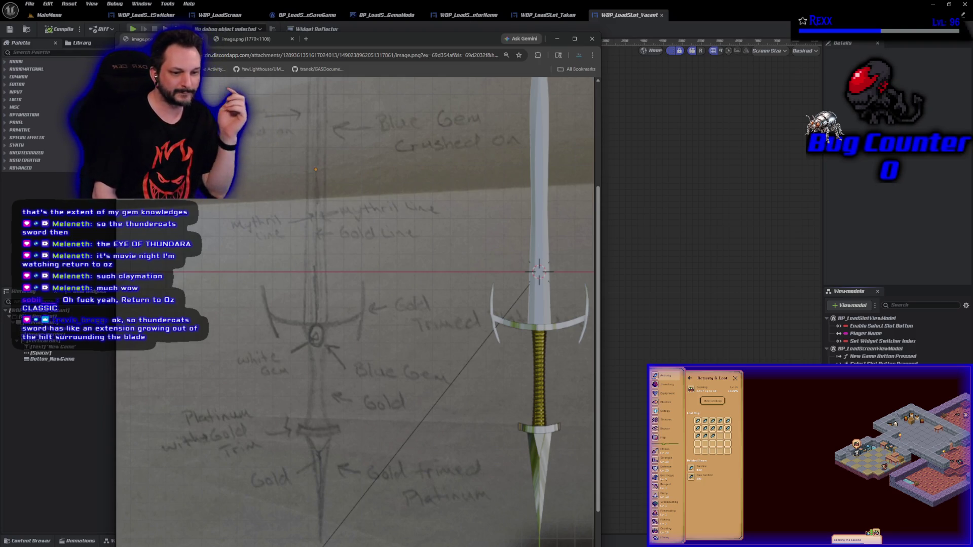
left_click(305, 37)
Search Google for 'sword of thundera' and show the image results
type("tsword ")
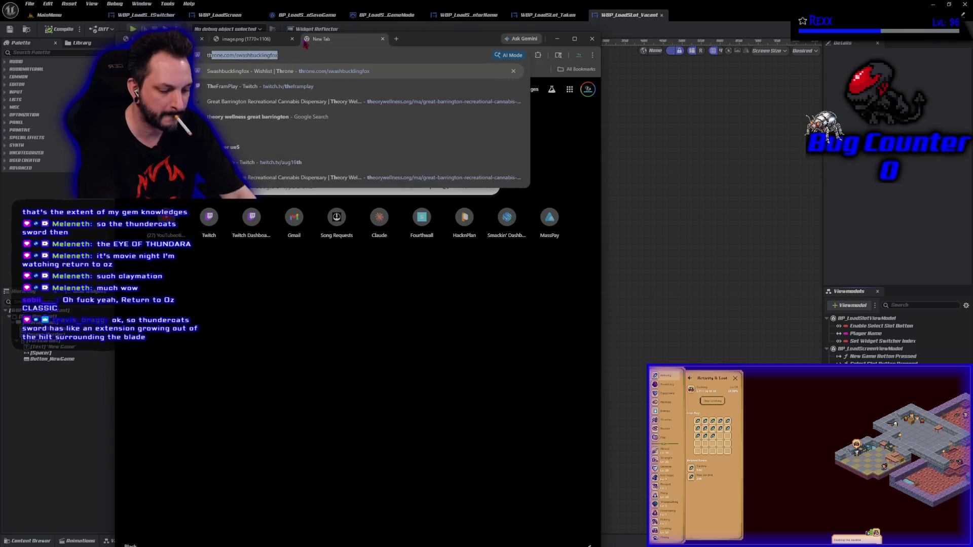
type("of thujn")
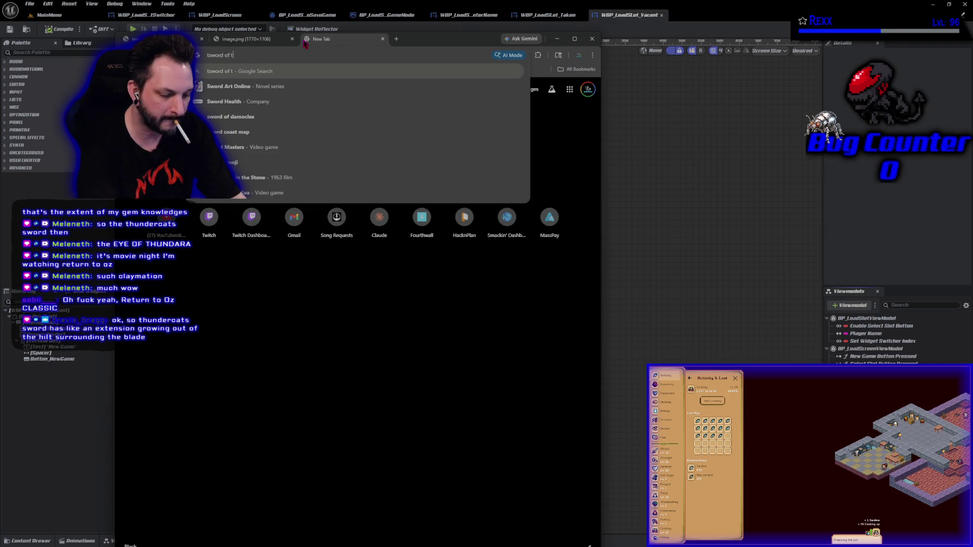
key("BackSpace")
key("BackSpace")
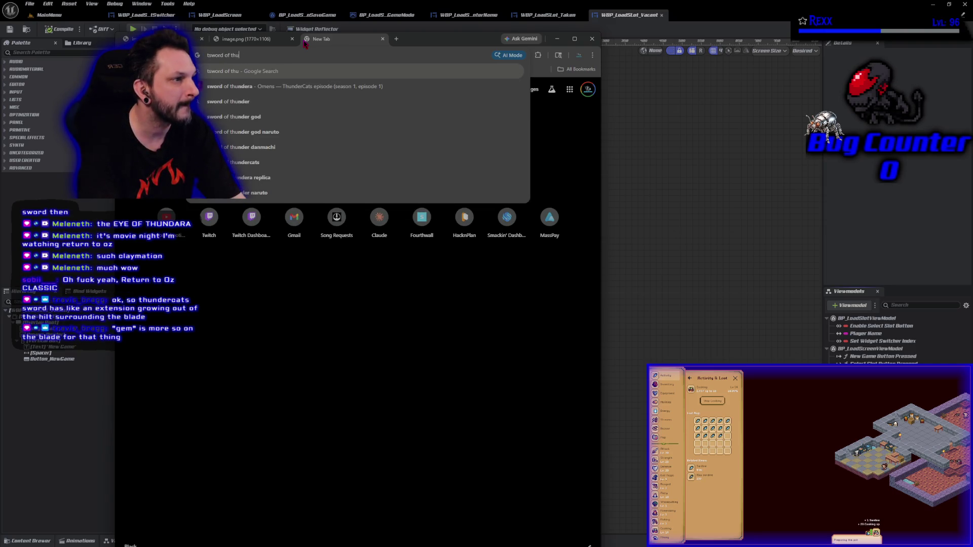
type("ndara")
key("Return")
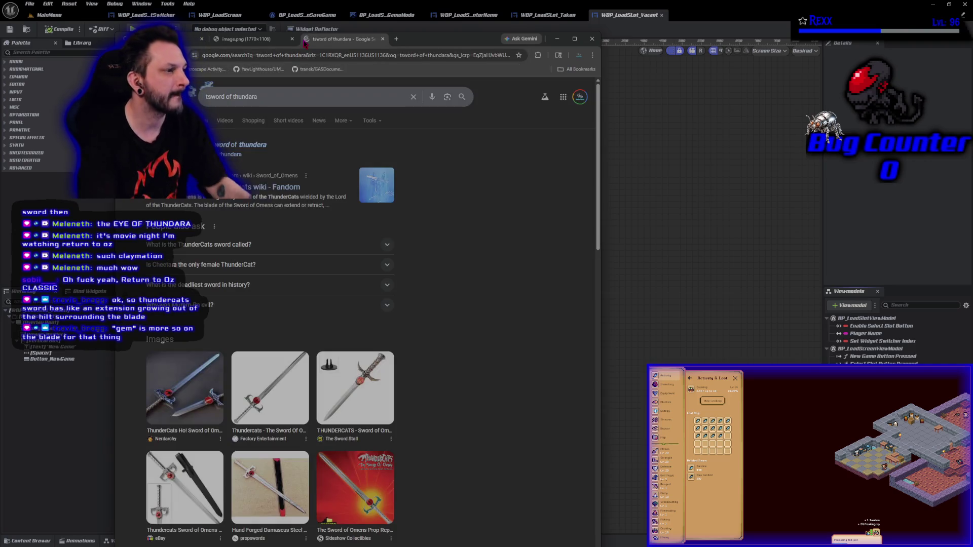
left_click(200, 120)
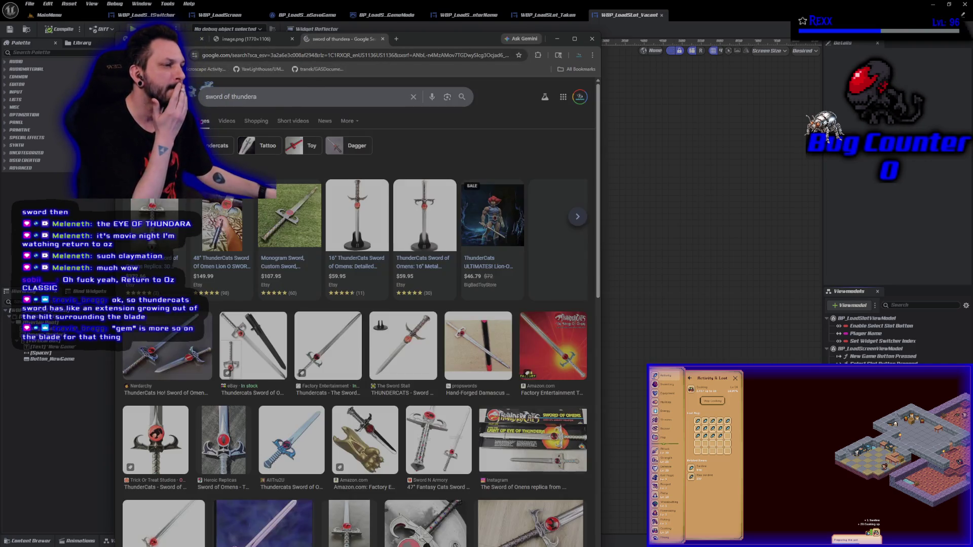
Open the Etsy Thundercats Sword of Omens replica listing and view its photo full-size in a new tab
left_click(297, 226)
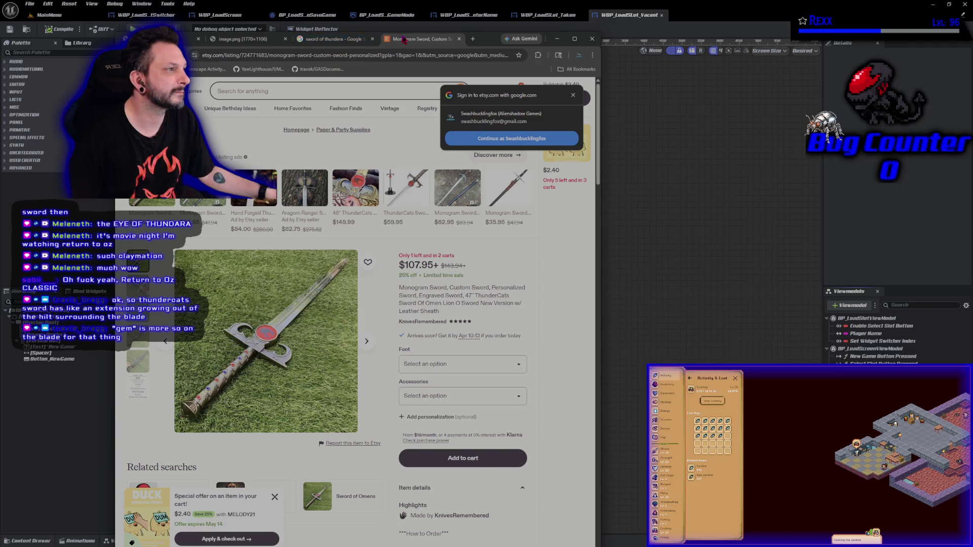
key("ctrl+w")
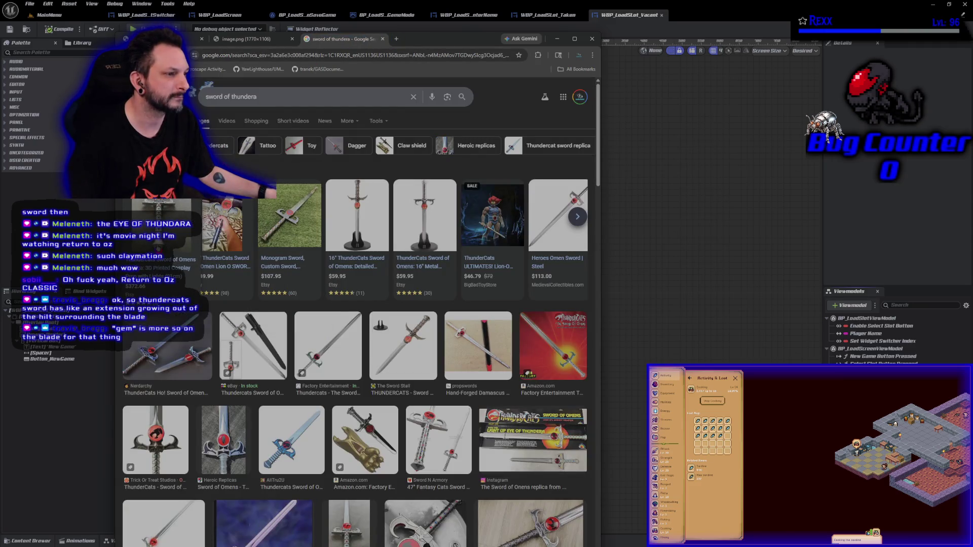
left_click(160, 248)
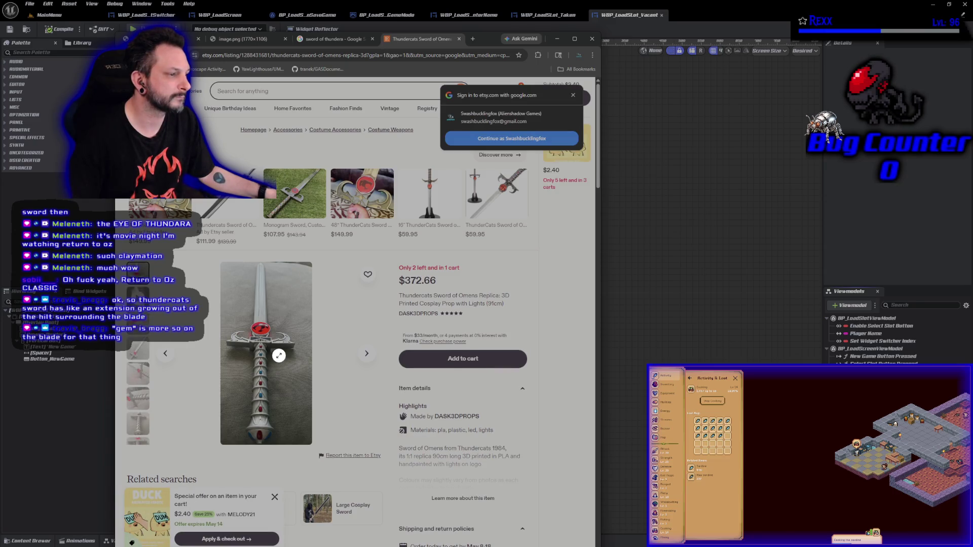
right_click(279, 356)
left_click(304, 365)
left_click(430, 39)
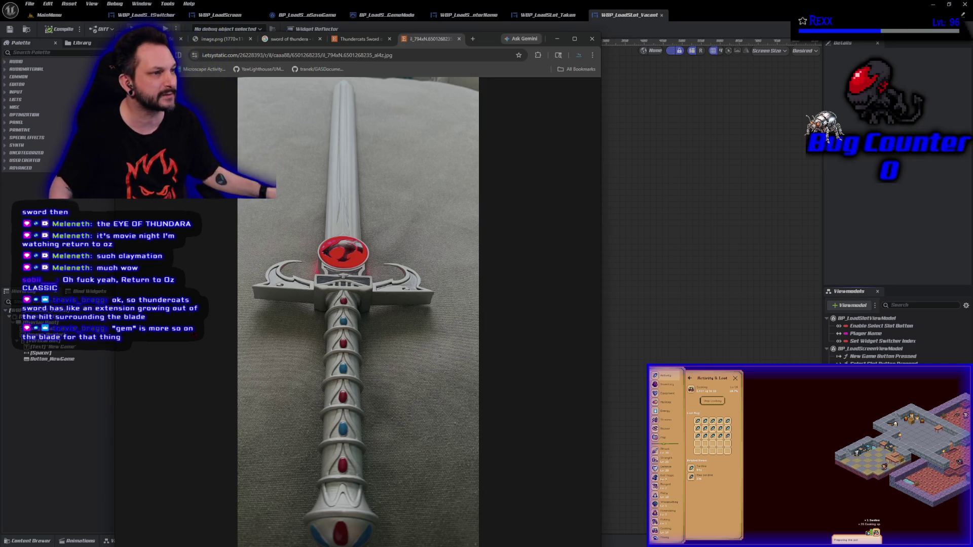
Flip through the pencil sketch, three-sword render and image results, ending on the Sword of Omens listing
key("ctrl+Tab")
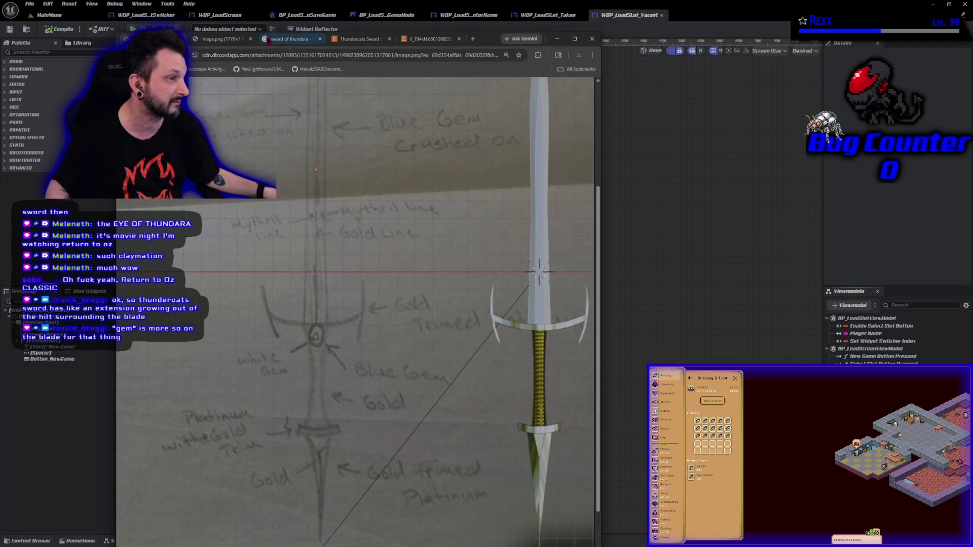
left_click(226, 39)
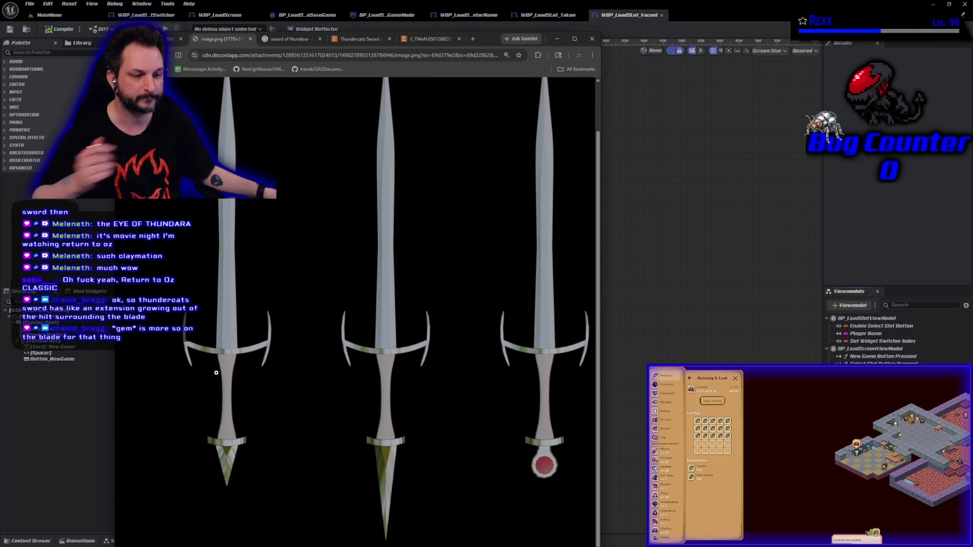
left_click(300, 40)
left_click(359, 39)
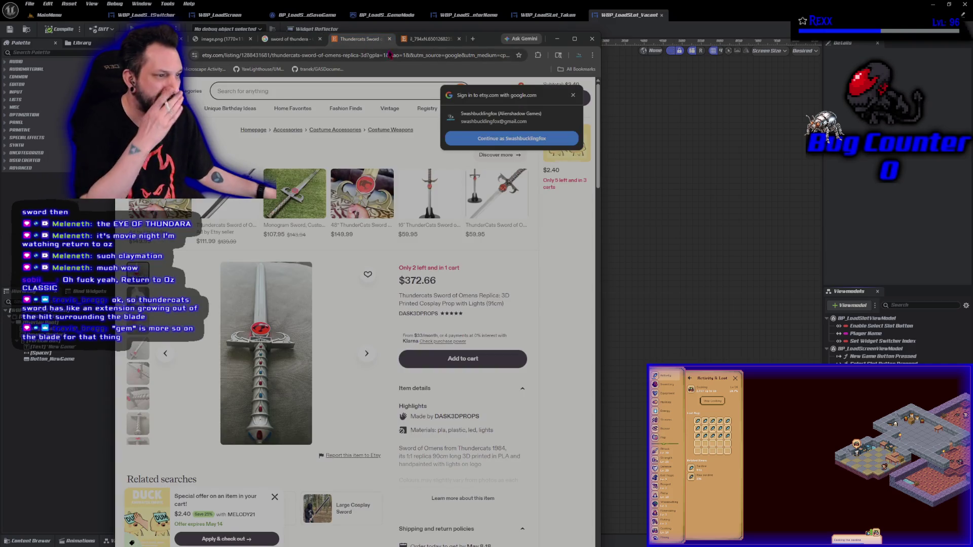
Close the full-size replica photo tab and the Sword of Omens replica listing tab
left_click(427, 41)
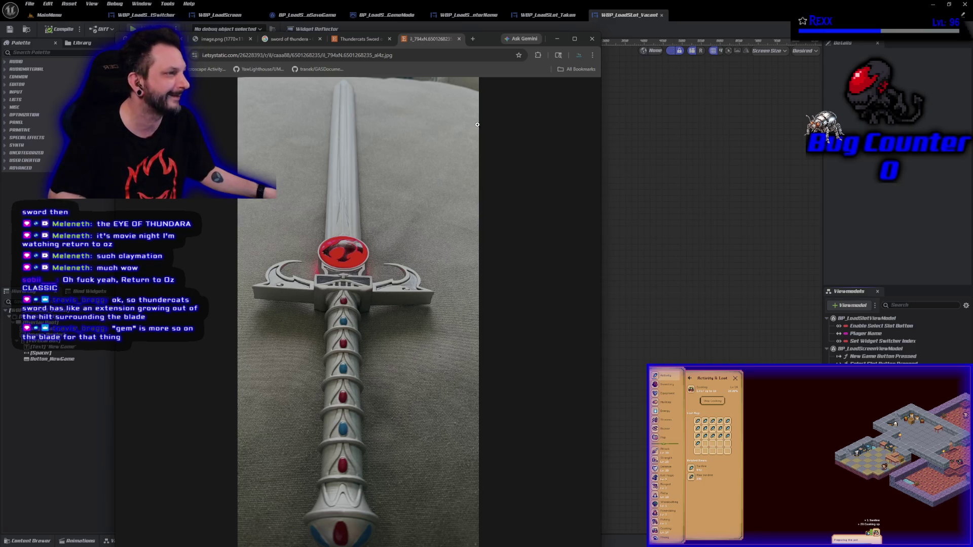
middle_click(429, 42)
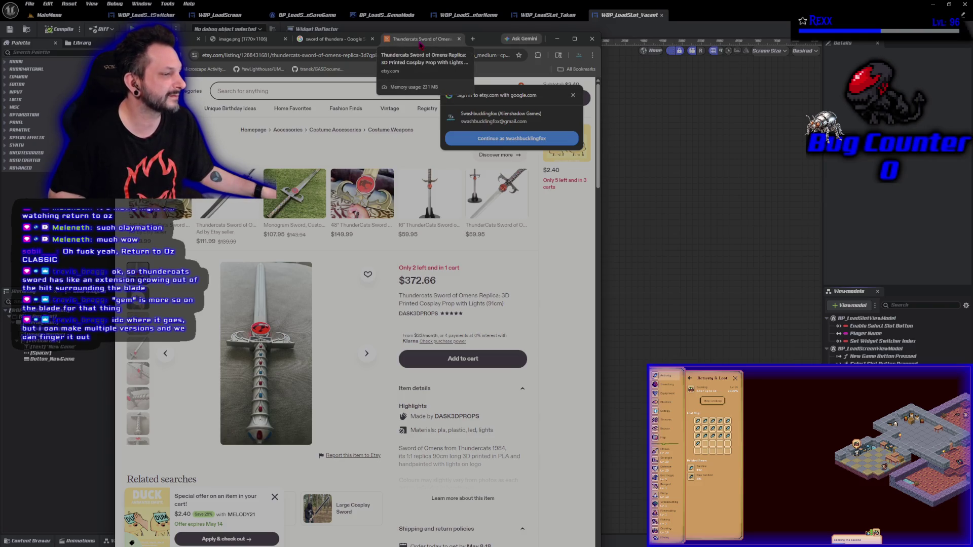
middle_click(420, 45)
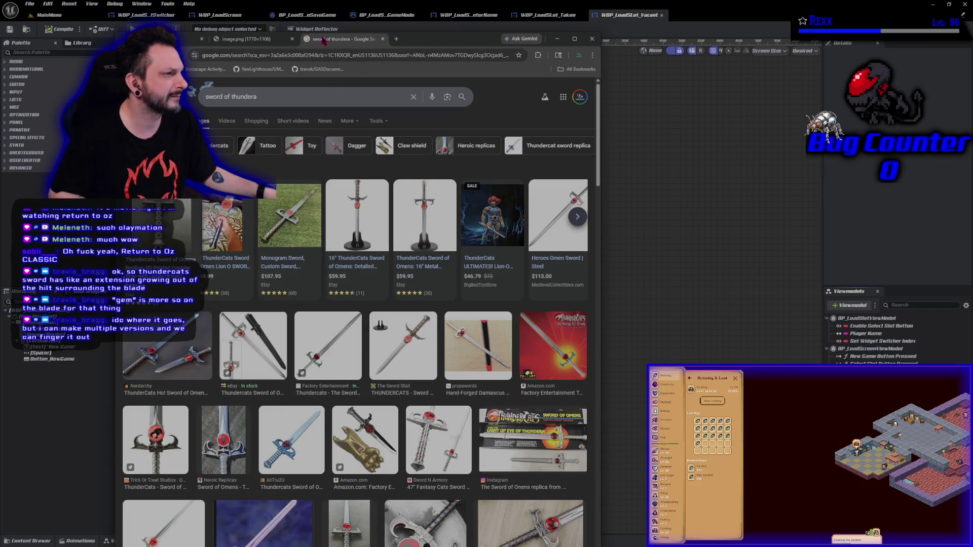
Check and close the 16" metal Sword of Omens listing, close the search, and show the pencil sketch
left_click(400, 215)
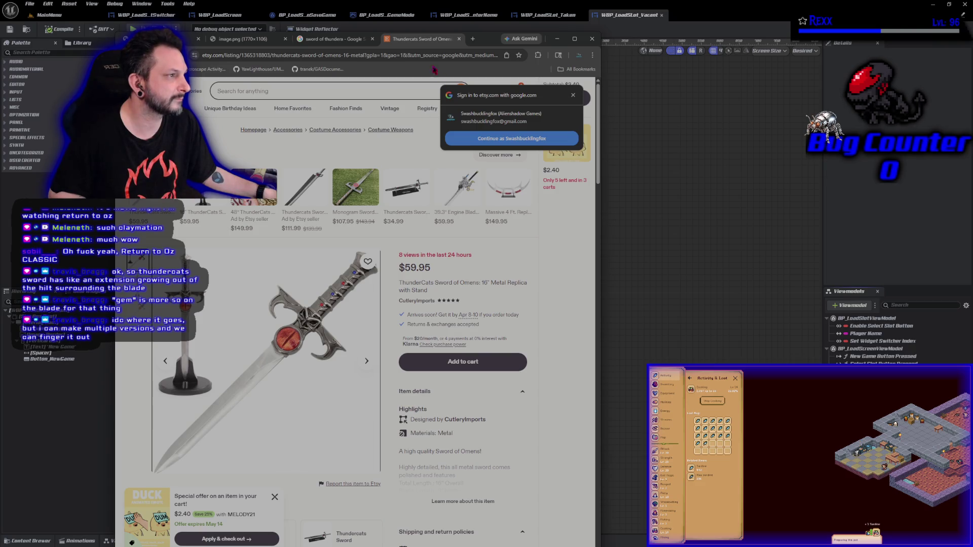
middle_click(418, 40)
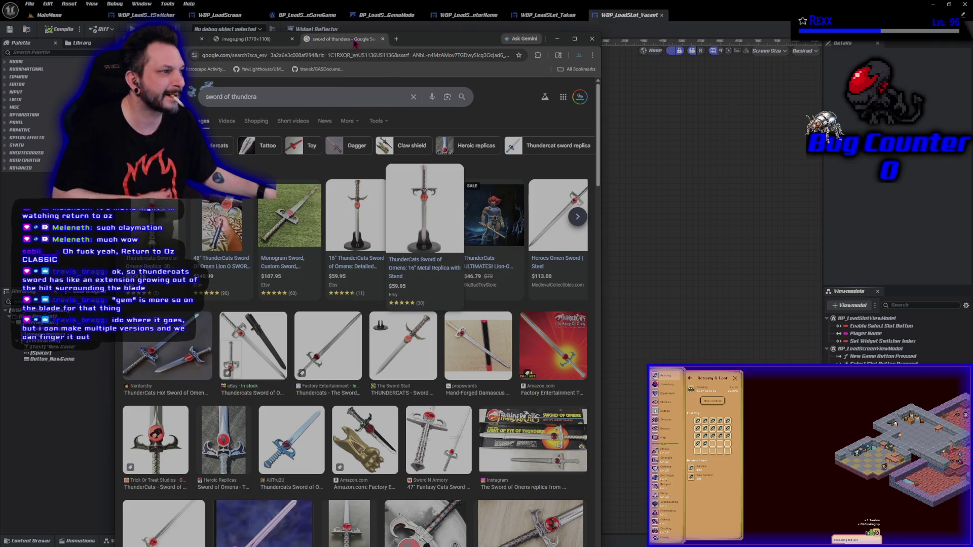
middle_click(354, 43)
key("alt+Left")
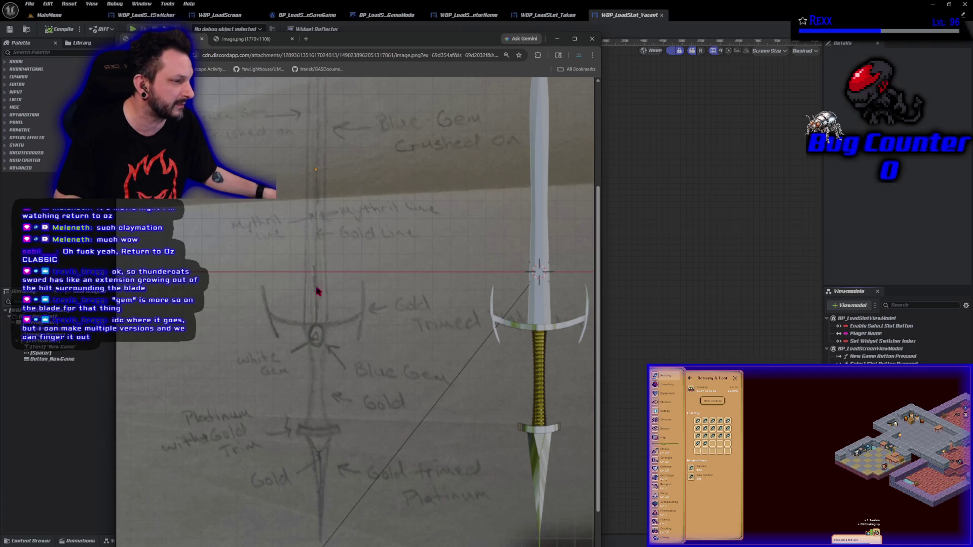
Flip back and forth between the sword-over-sketch image and the three-sword render
key("alt+Right")
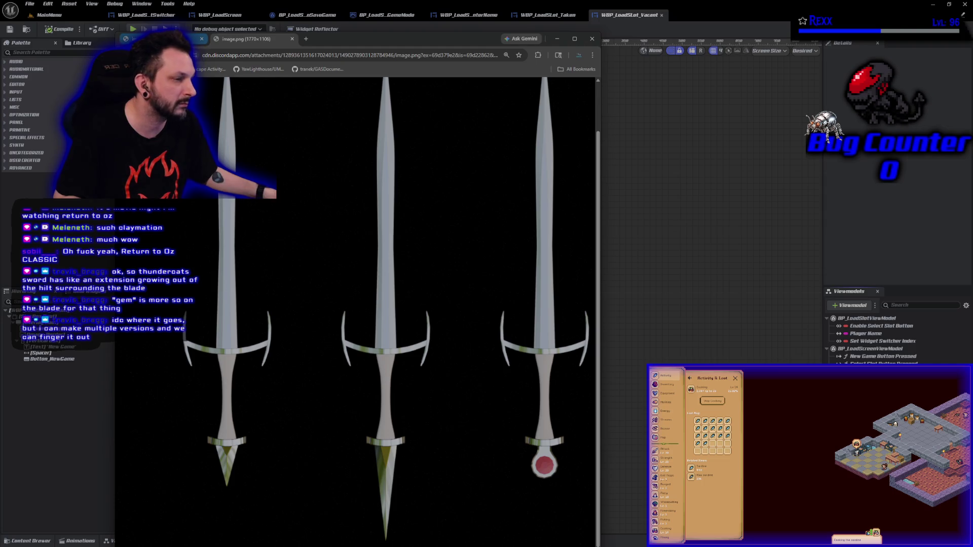
key("alt+Left")
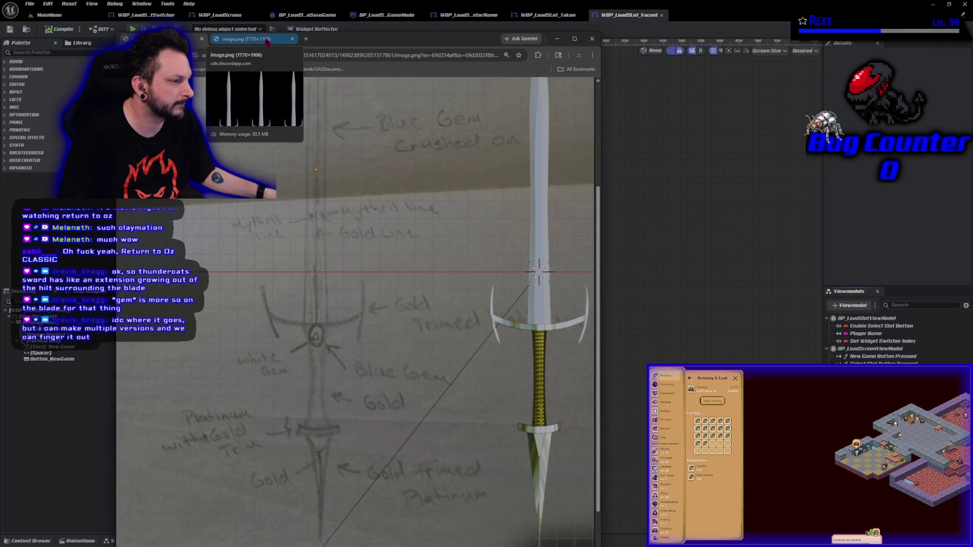
key("alt+Left")
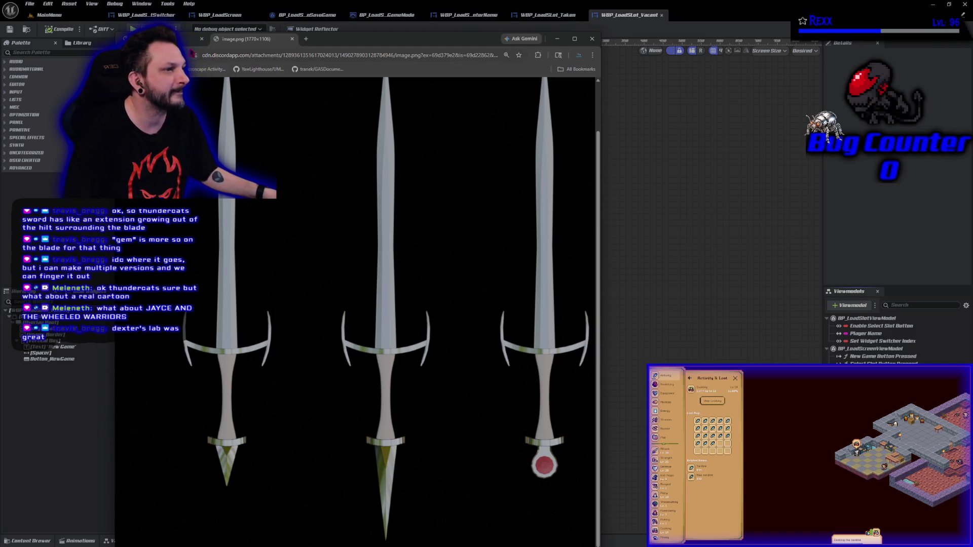
key("alt+Left")
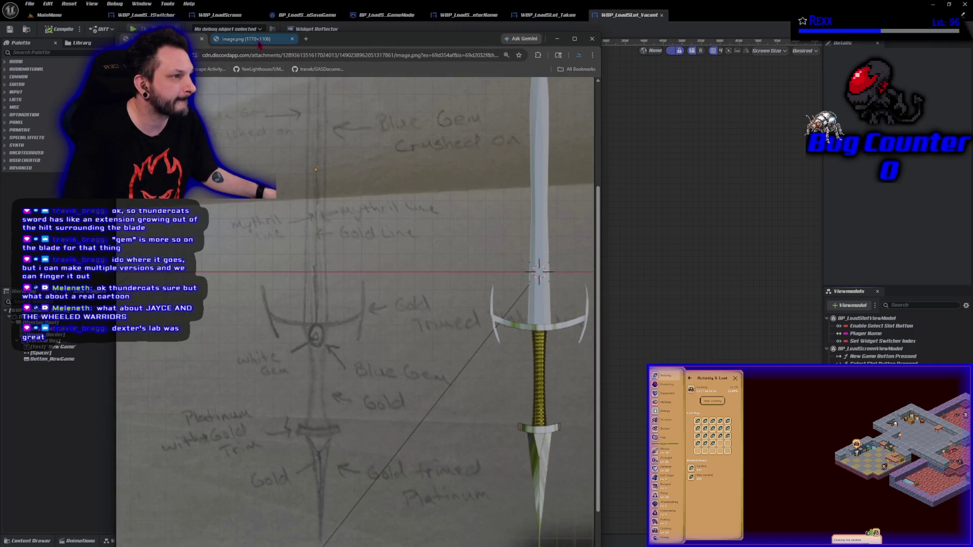
key("alt+Right")
key("alt+Left")
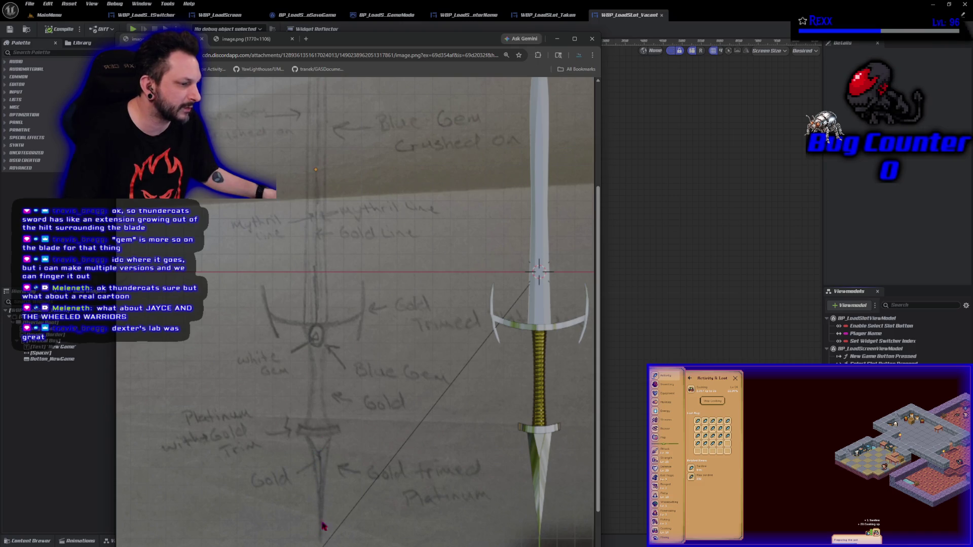
Compare the two sword images once more, then leave Chrome for MVVM_LoadScreen.cpp in Rider
key("alt+Right")
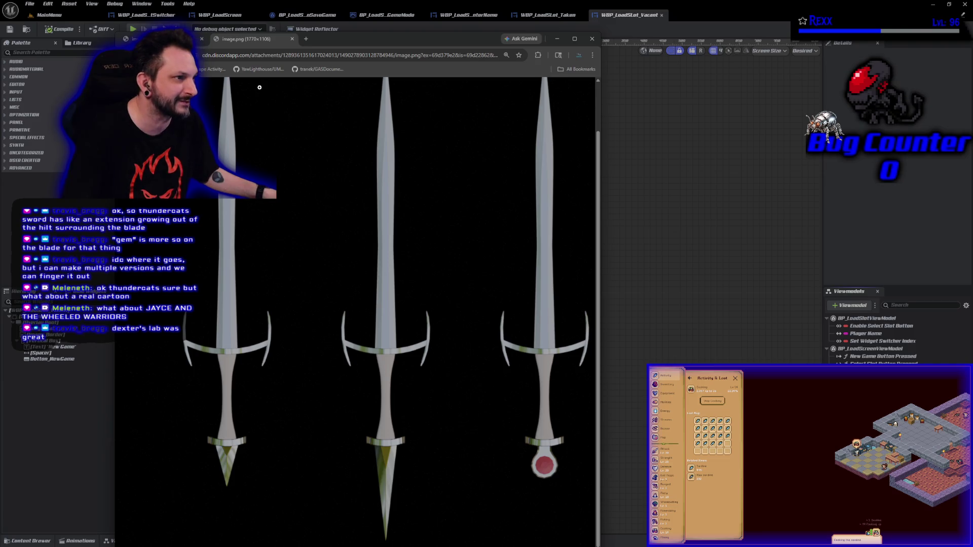
key("alt+Left")
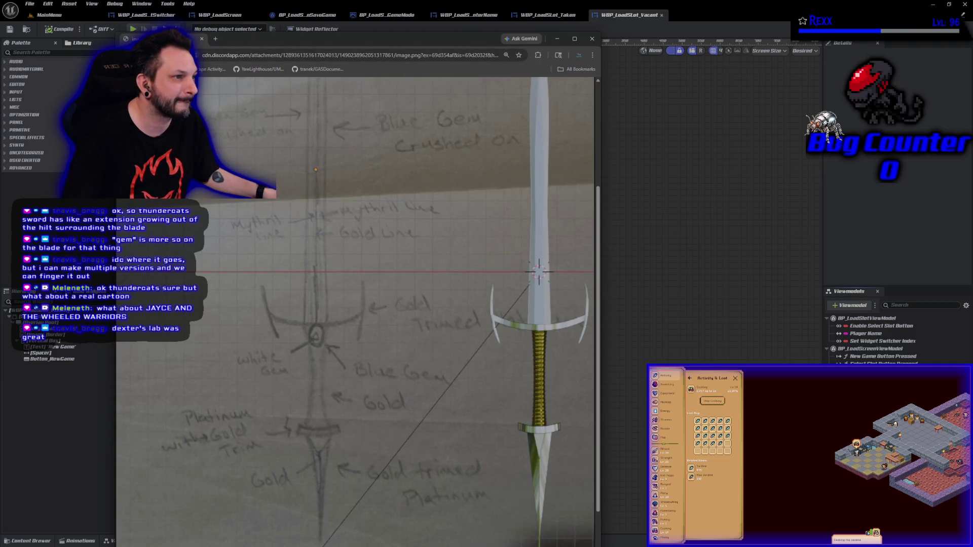
key("alt+Tab")
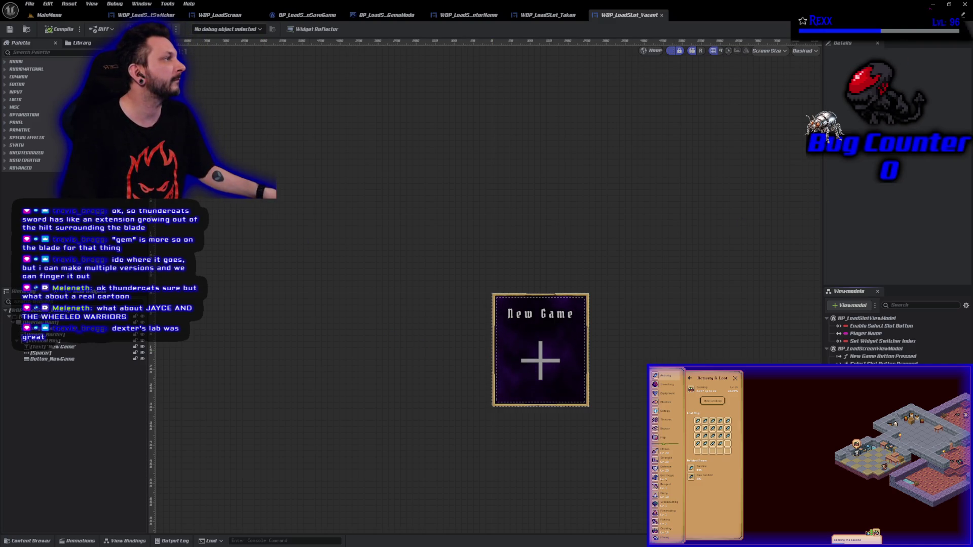
key("alt+Tab")
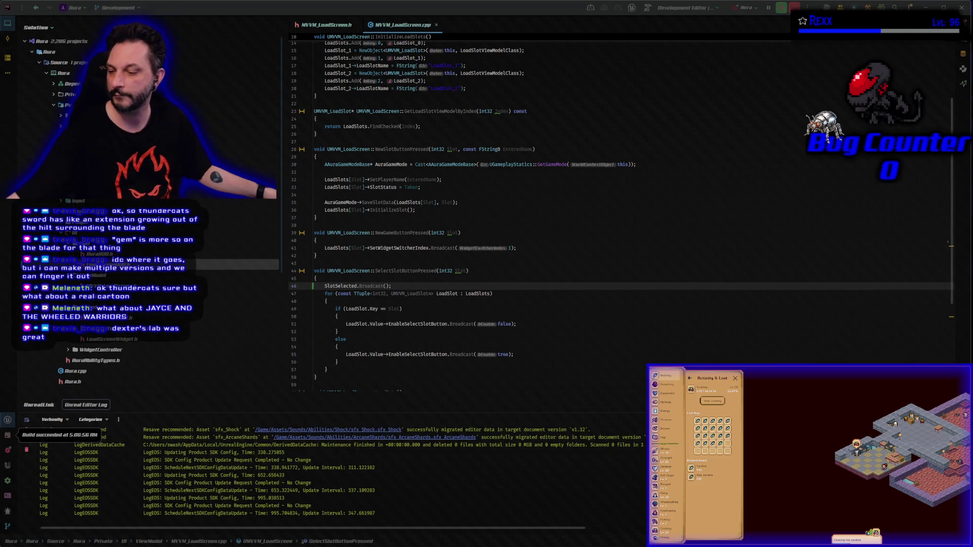
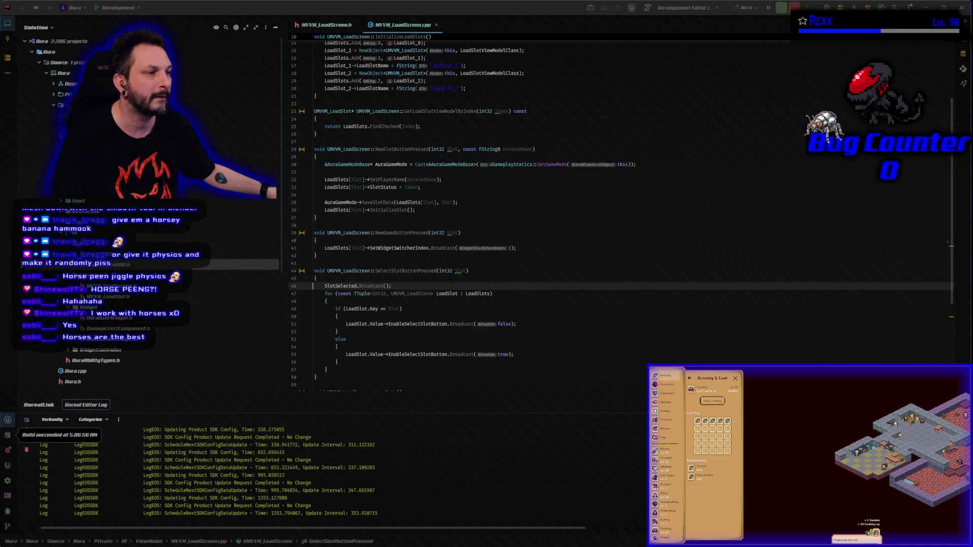
Switch from Rider back to the Unreal Editor showing WBP_LoadSlot_Vacant
key("alt+Tab")
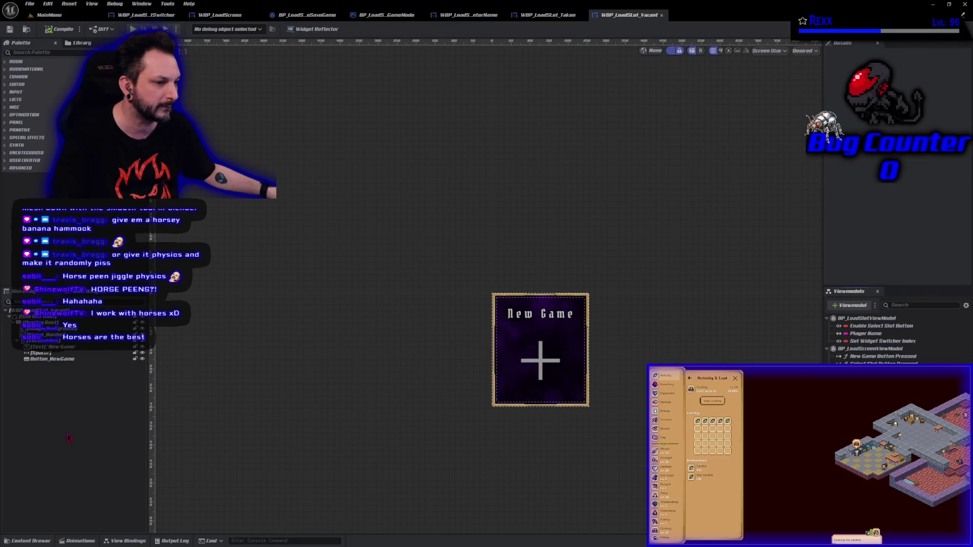
Import the sword FBX into the top-level Content folder and open the Sword_Quicksilver mesh
left_click(31, 541)
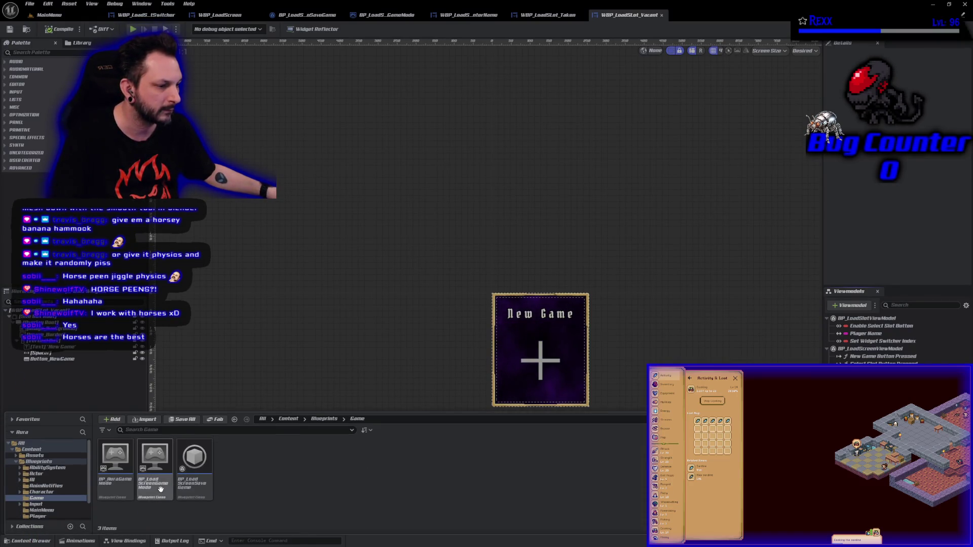
left_click(30, 449)
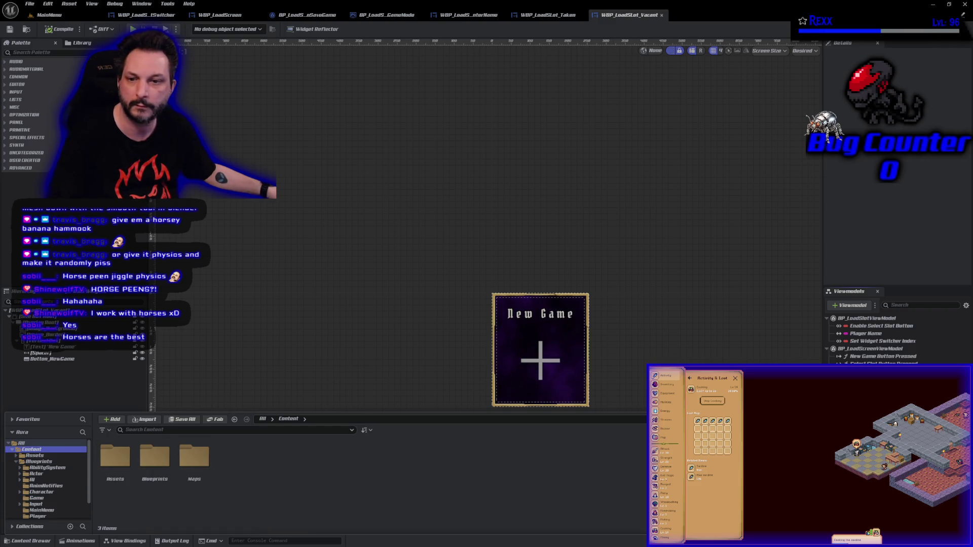
left_click_drag(253, 469, 316, 488)
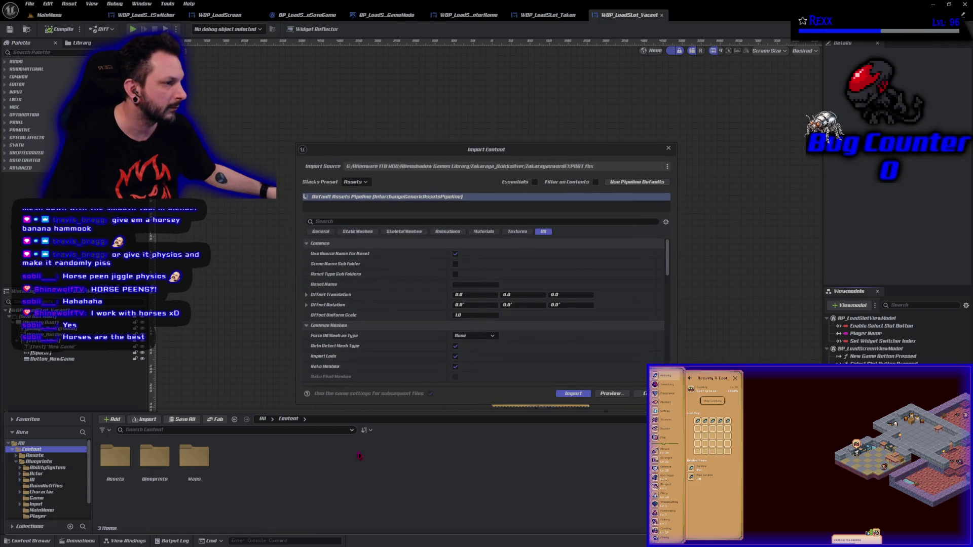
left_click(574, 393)
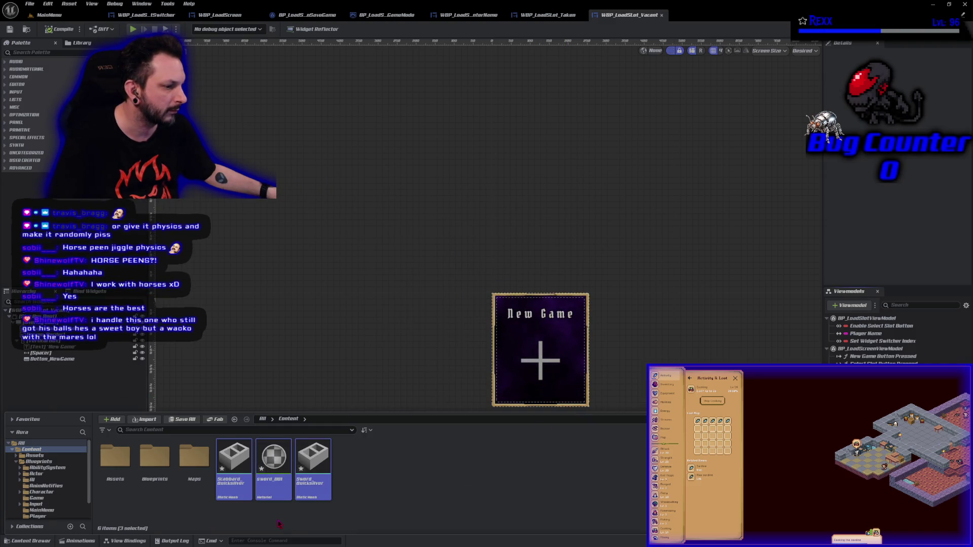
left_click(328, 520)
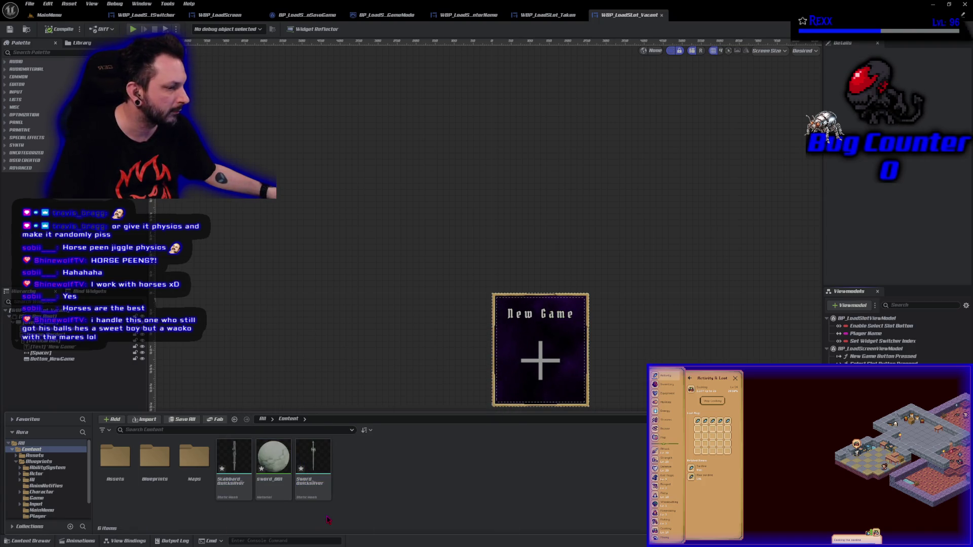
double_click(313, 467)
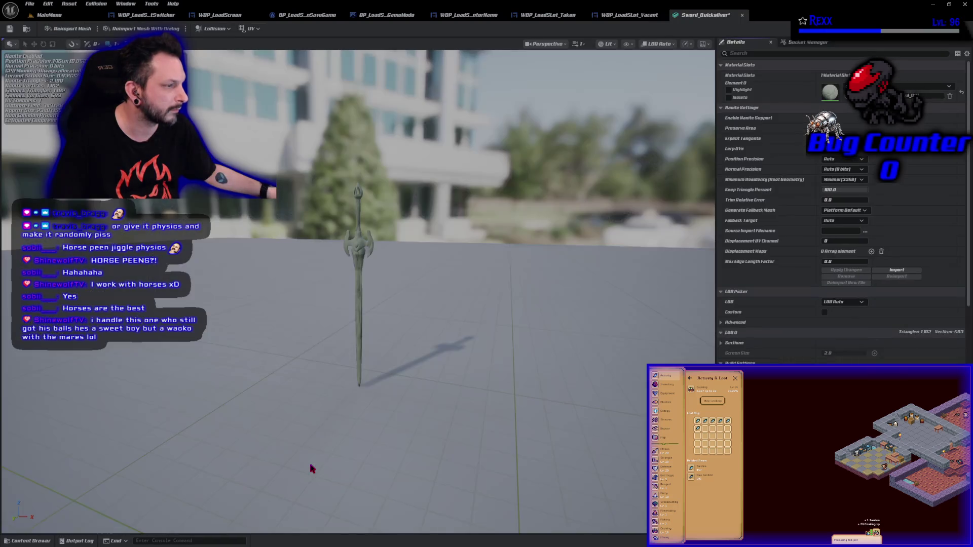
Open the sword_001 material from the Content Drawer in the Material Editor
scroll(404, 329, "up", 5)
scroll(404, 330, "down", 5)
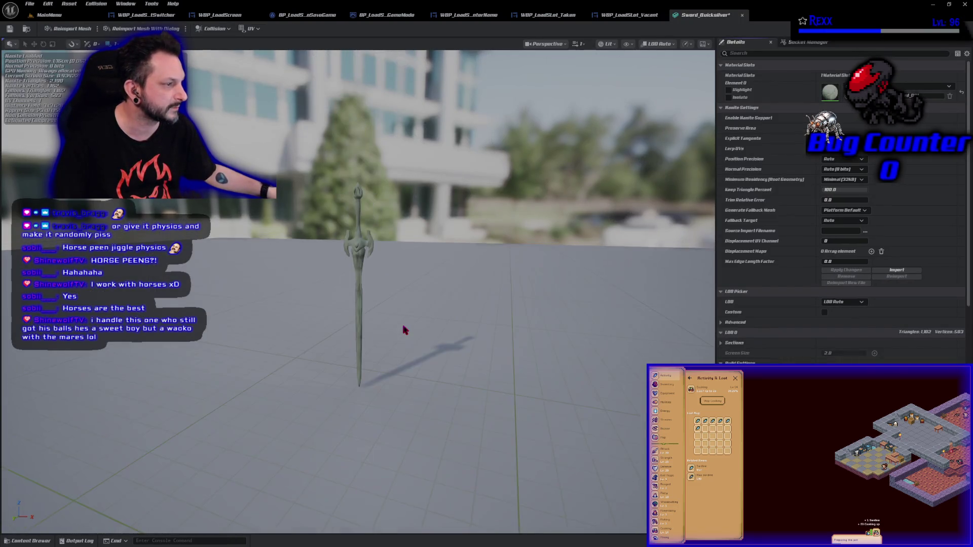
scroll(403, 329, "up", 2)
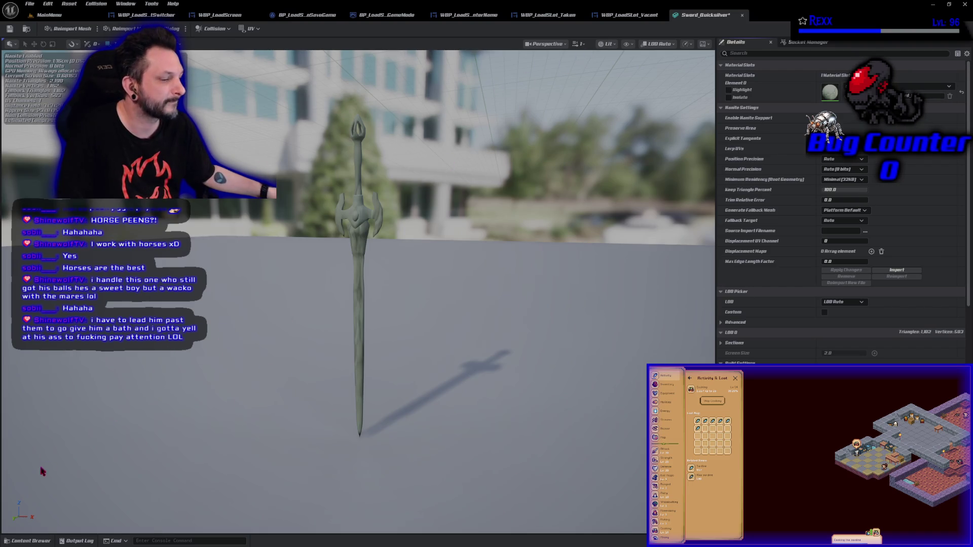
left_click(38, 541)
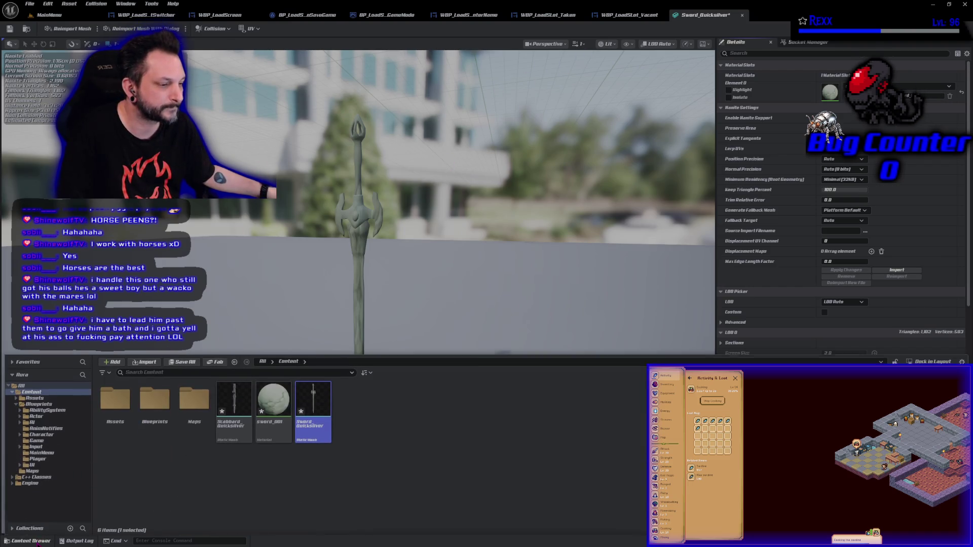
left_click(275, 420)
double_click(275, 420)
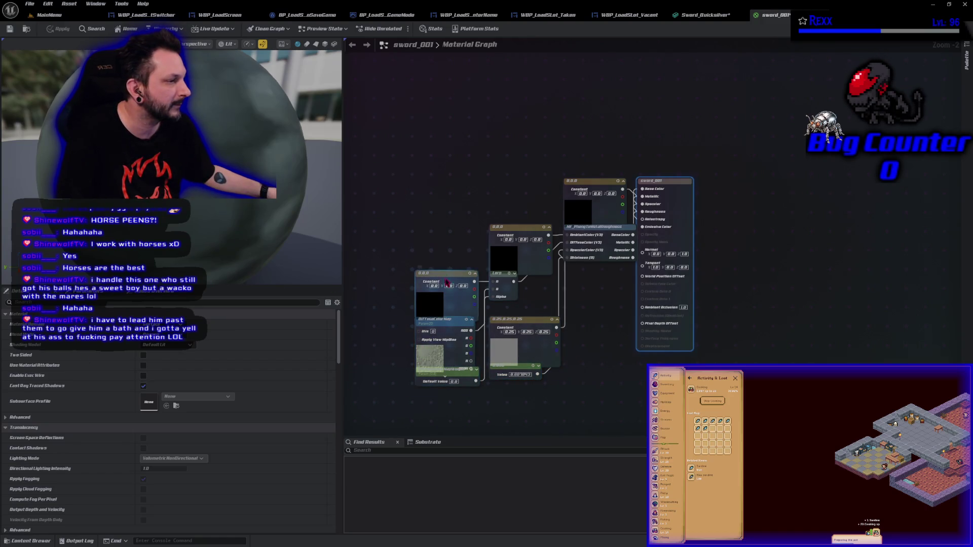
Nudge the Constant3Vector node, then close the sword_001 material and Sword_Quicksilver mesh editors
left_click_drag(448, 281, 405, 237)
left_click(477, 213)
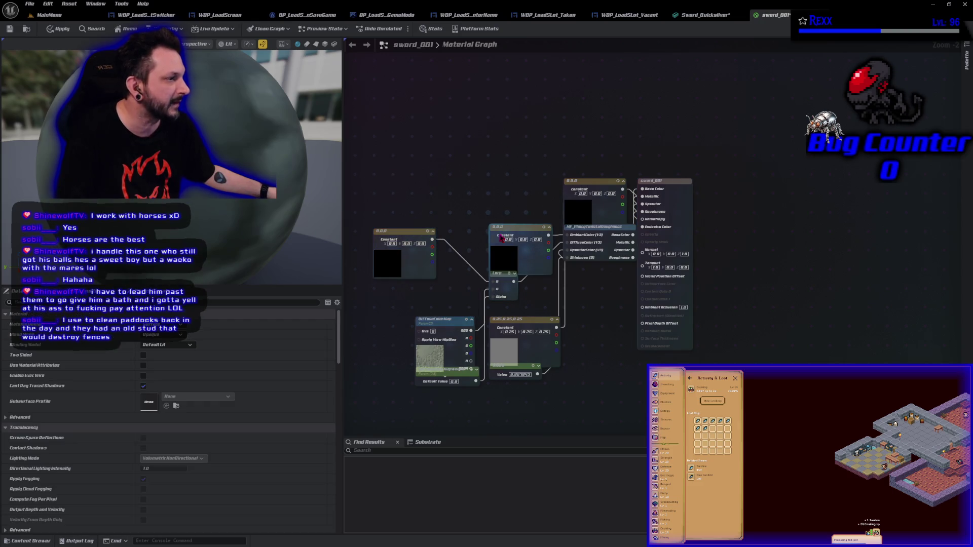
left_click(703, 14)
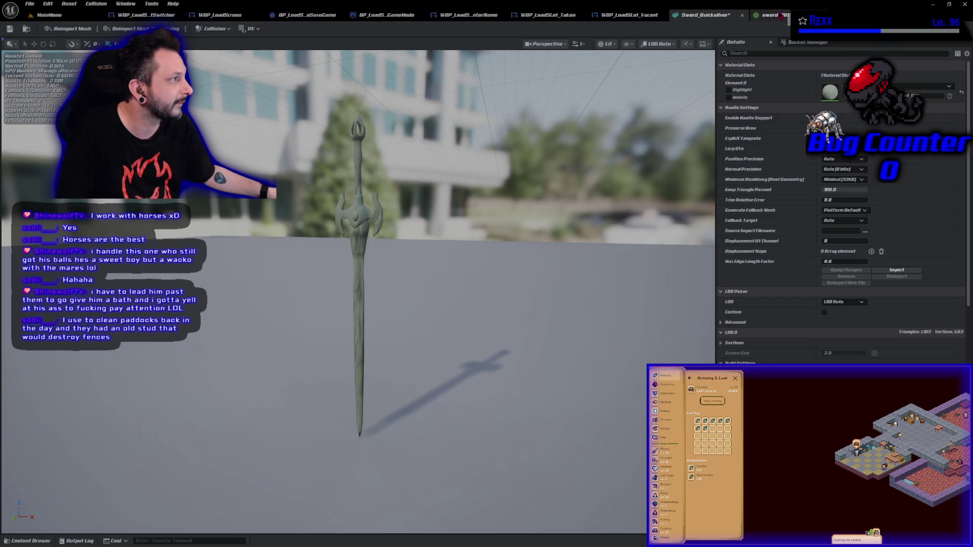
left_click(778, 15)
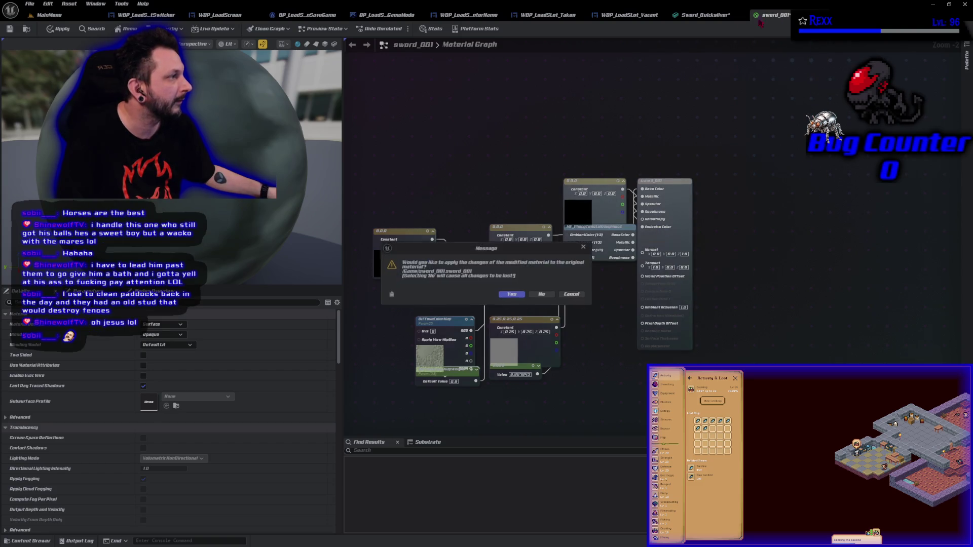
left_click(538, 299)
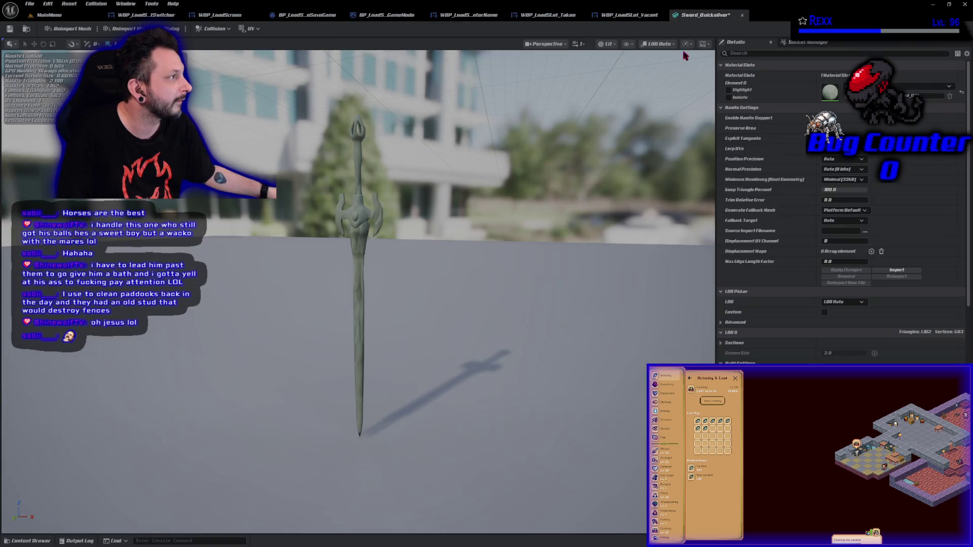
middle_click(704, 20)
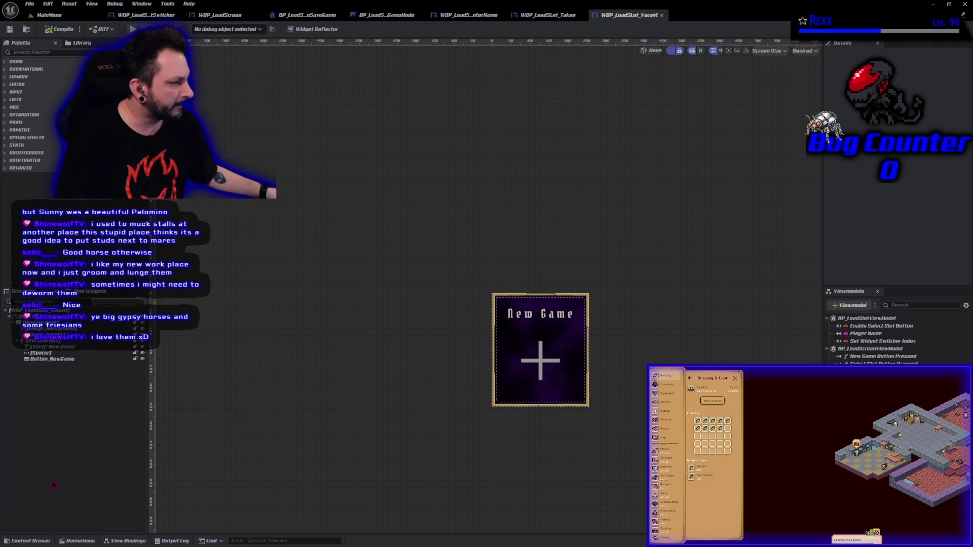
Force delete the sword_001 material from the Content folder
left_click(48, 542)
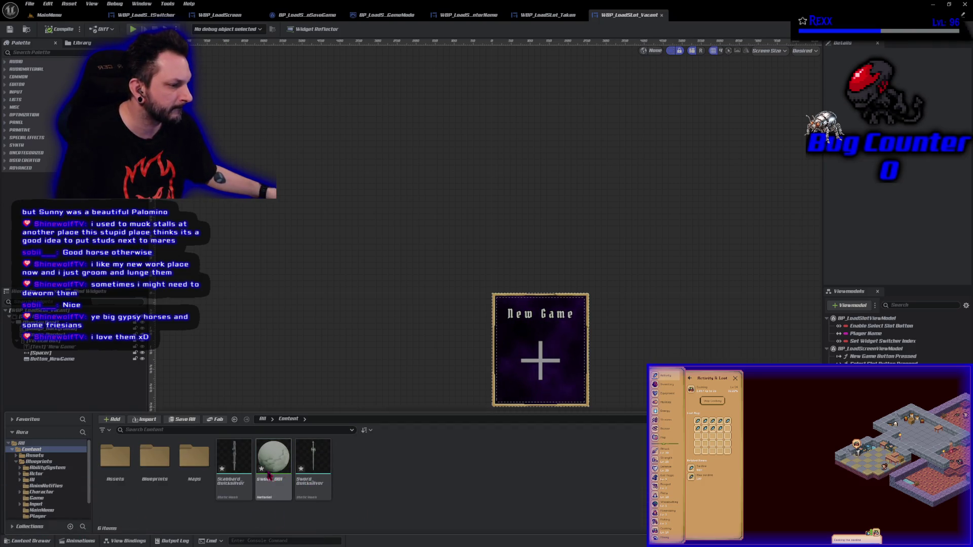
left_click_drag(232, 468, 240, 476)
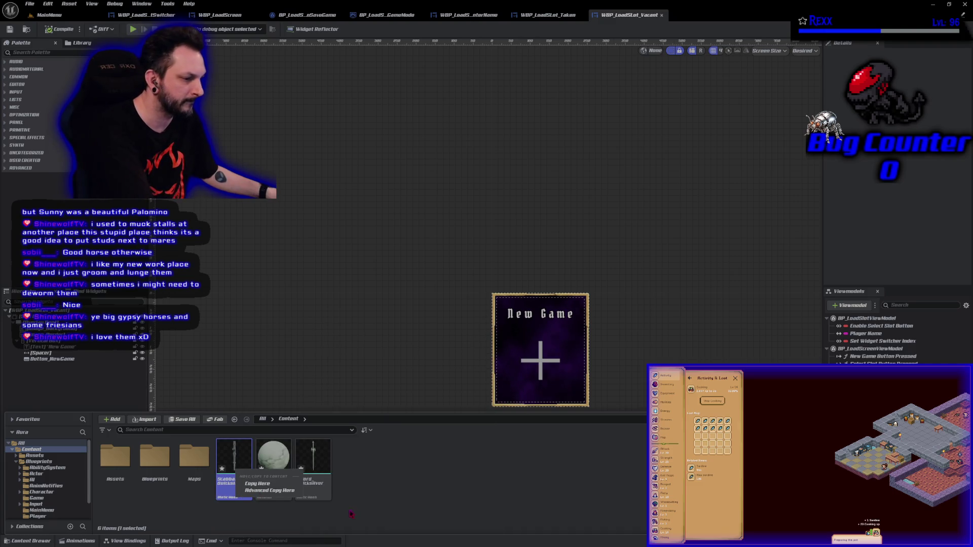
left_click(274, 459)
right_click(275, 455)
left_click(297, 467)
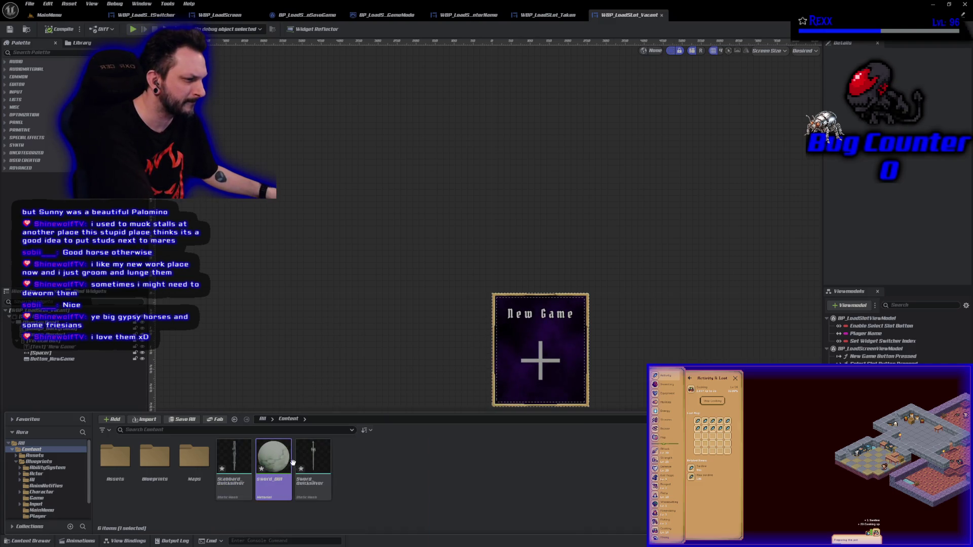
left_click(442, 405)
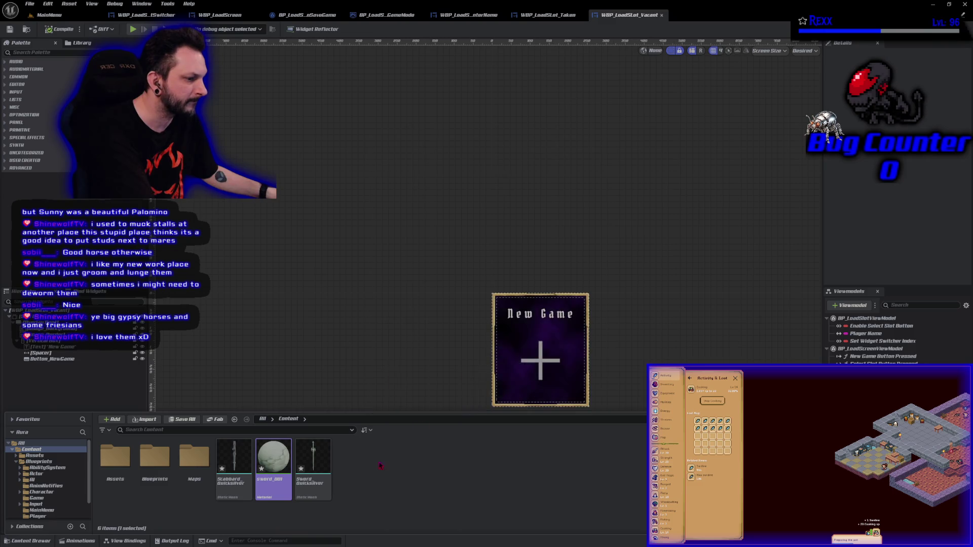
Delete the Sword_Quicksilver and Scabbard_Quicksilver meshes
left_click(273, 461)
key("Delete")
left_click(403, 405)
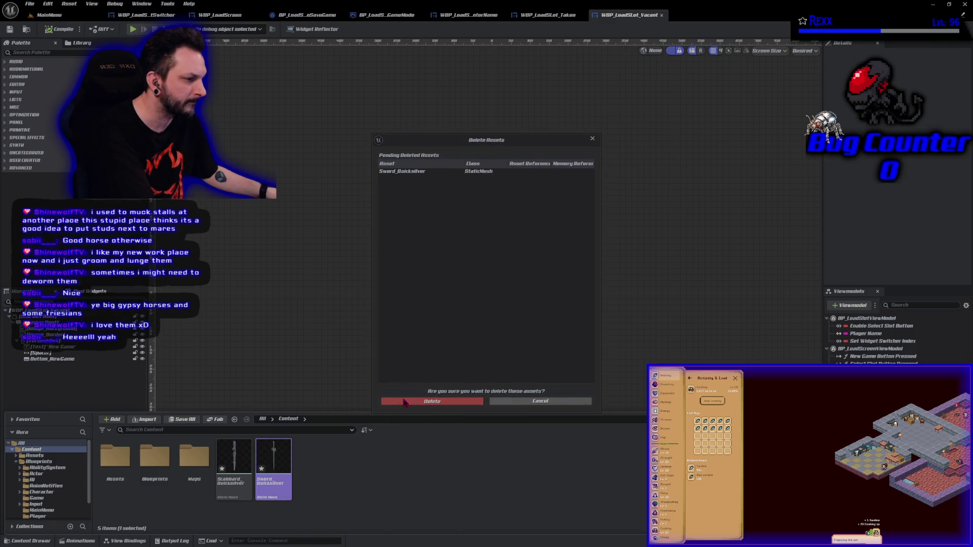
left_click(234, 461)
key("Delete")
left_click(404, 404)
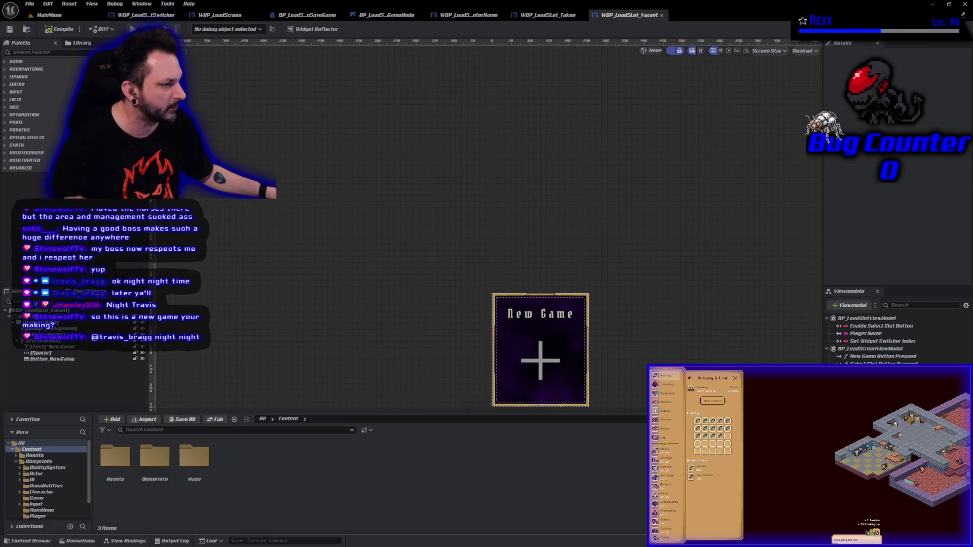
Pan the designer around the New Game widget, then switch to the WBP_LoadScreen editor
left_click_drag(449, 367, 416, 300)
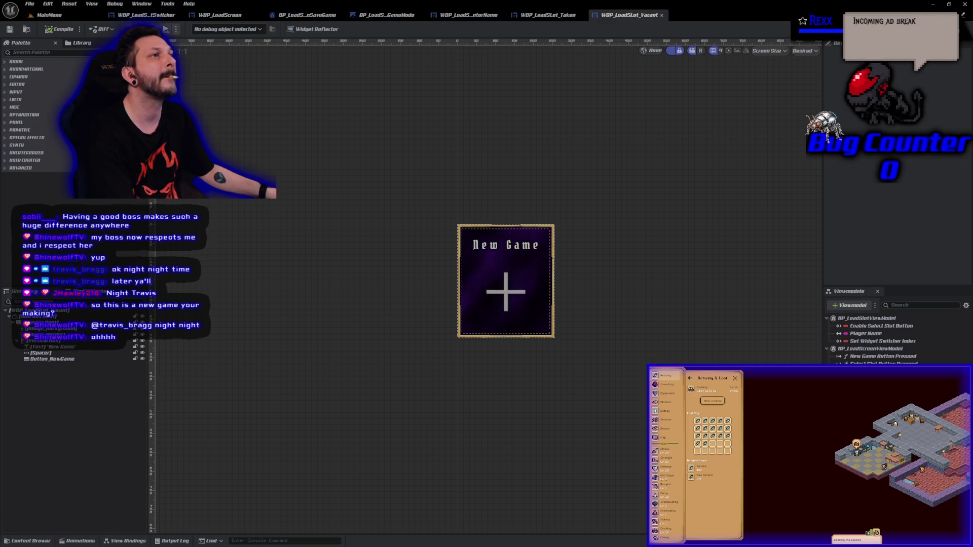
left_click(219, 14)
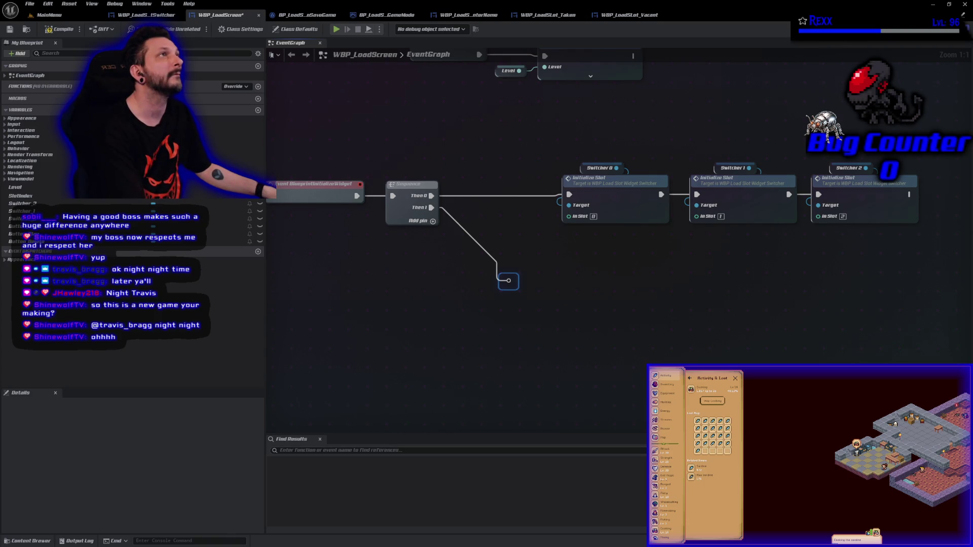
Add a BP_LoadScreenViewModel getter and assign a new event to its Slot Selected dispatcher
right_click(448, 326)
type("get bp")
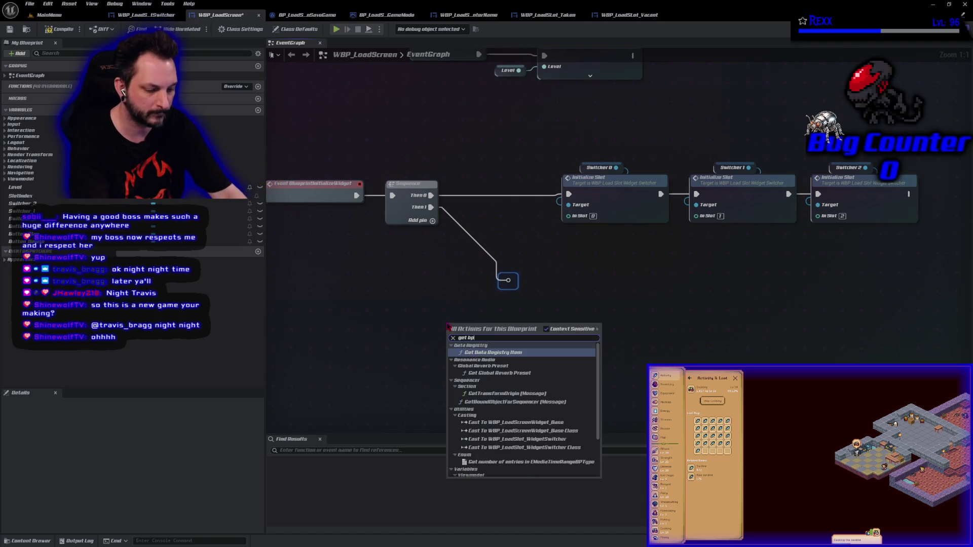
type("_load")
key("Return")
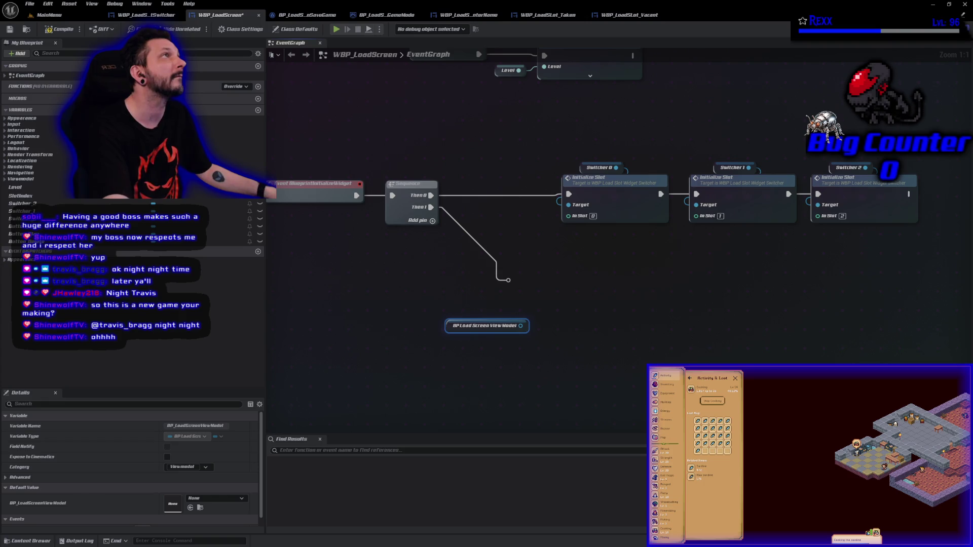
left_click_drag(520, 326, 559, 329)
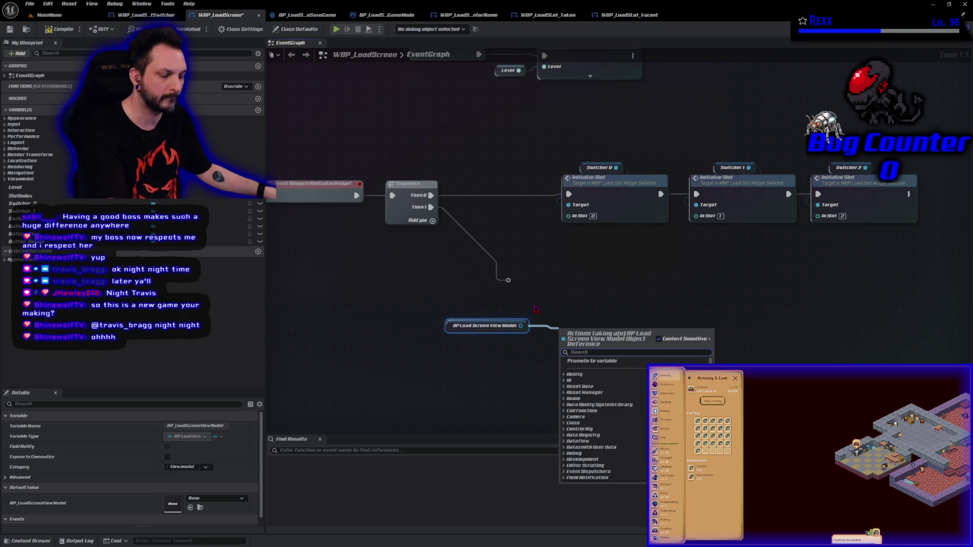
type("assig")
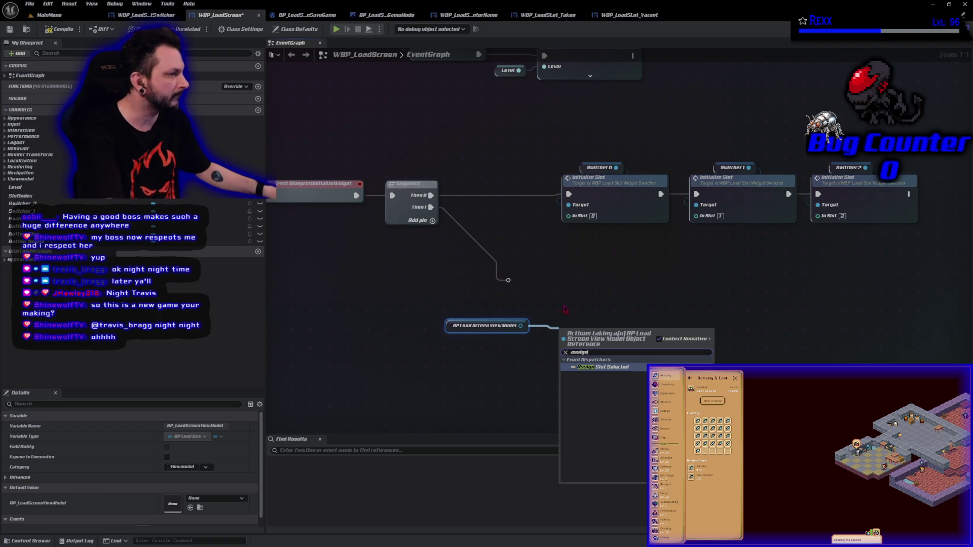
type("n")
left_click(597, 367)
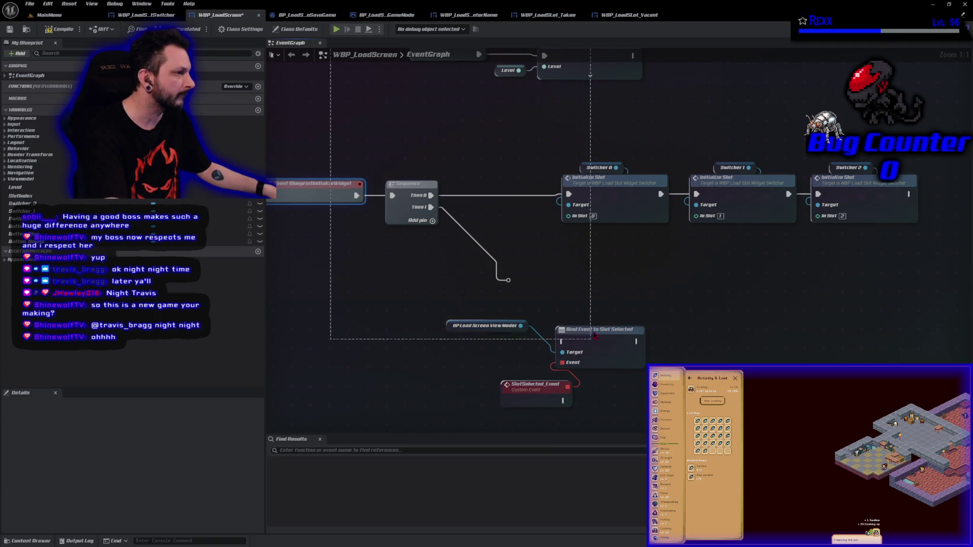
Wire the Sequence's Then 1 into Bind Event, tidy the new nodes, and compile
left_click_drag(331, 51, 603, 300)
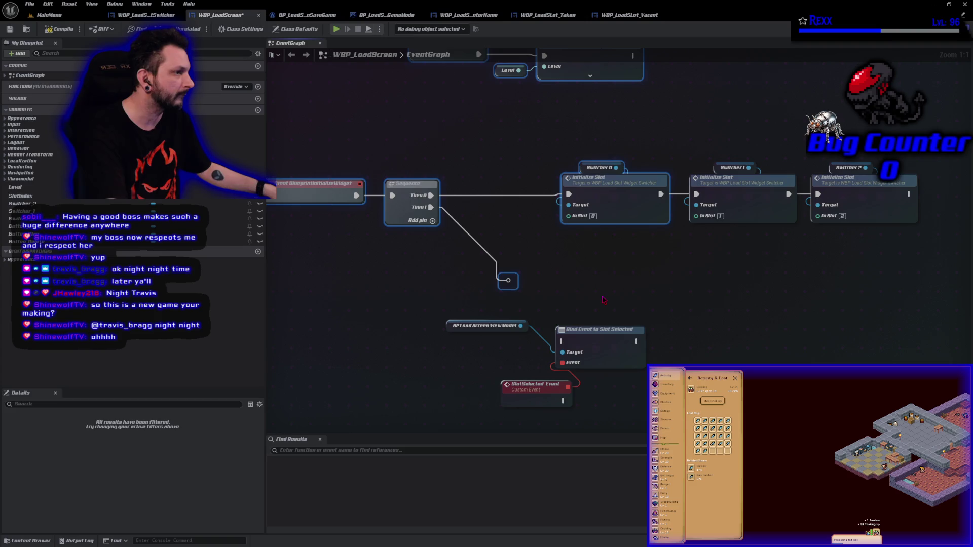
left_click(414, 327)
left_click_drag(605, 345, 604, 290)
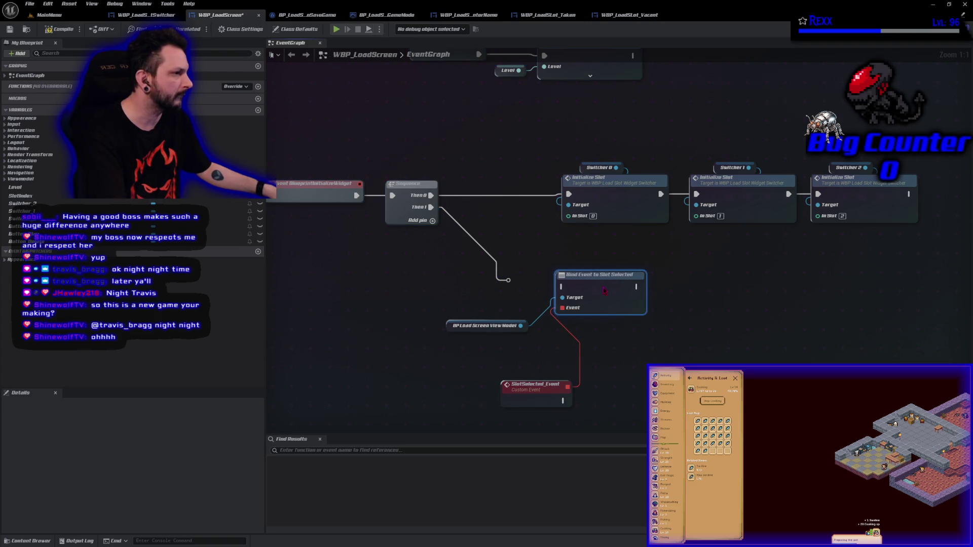
left_click_drag(508, 280, 563, 287)
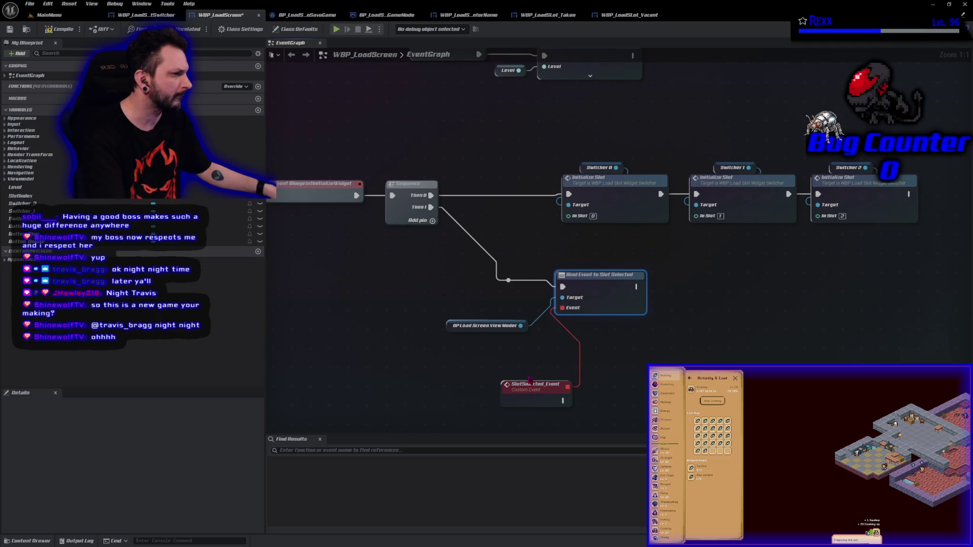
left_click_drag(525, 401, 494, 376)
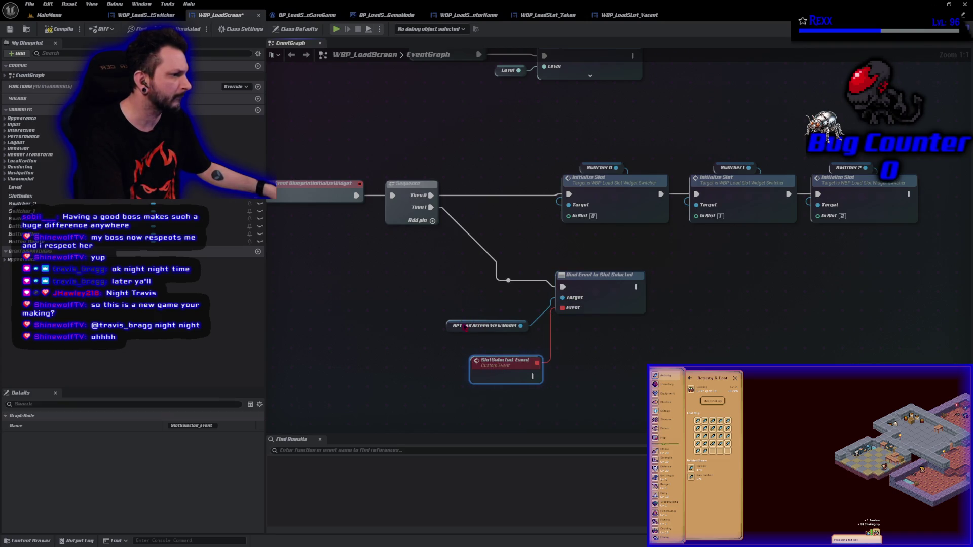
left_click_drag(446, 327, 464, 302)
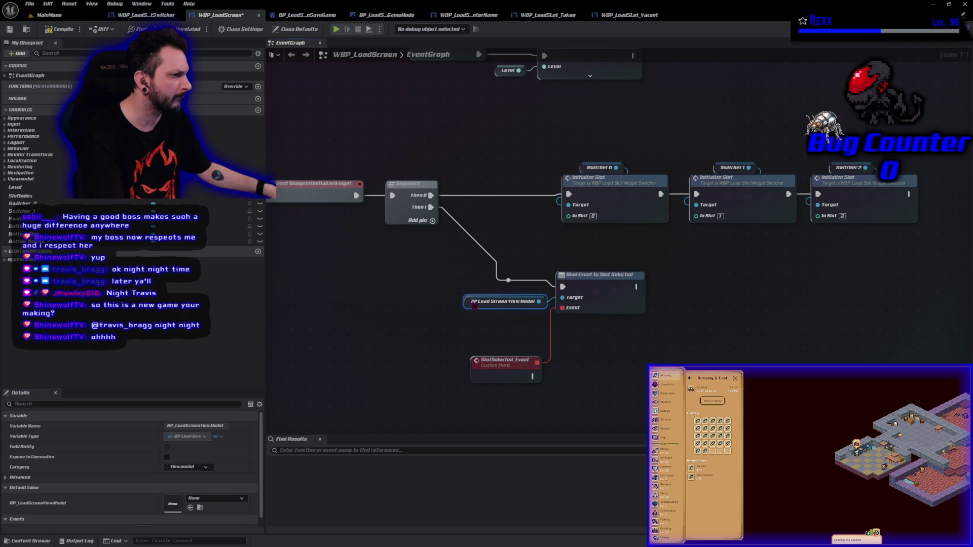
left_click_drag(490, 378, 489, 353)
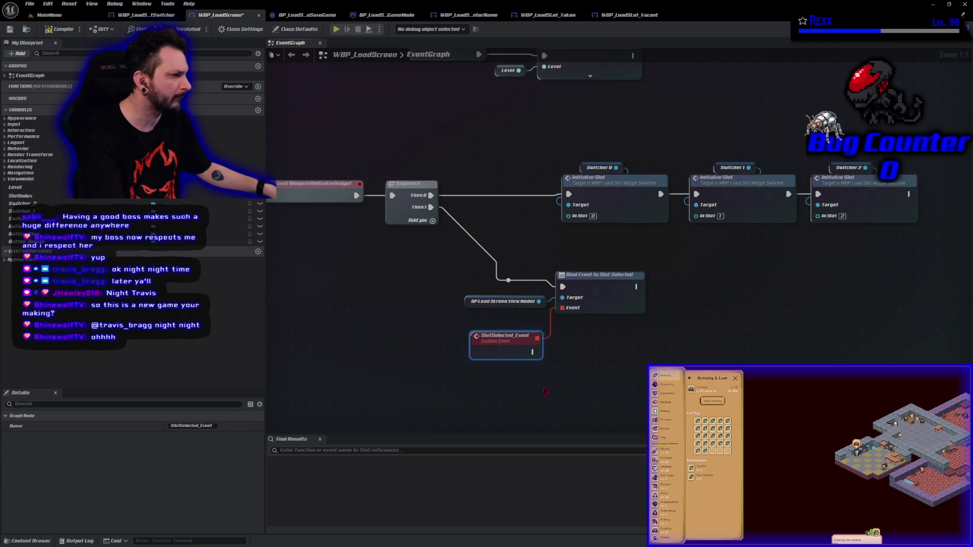
left_click_drag(572, 399, 512, 341)
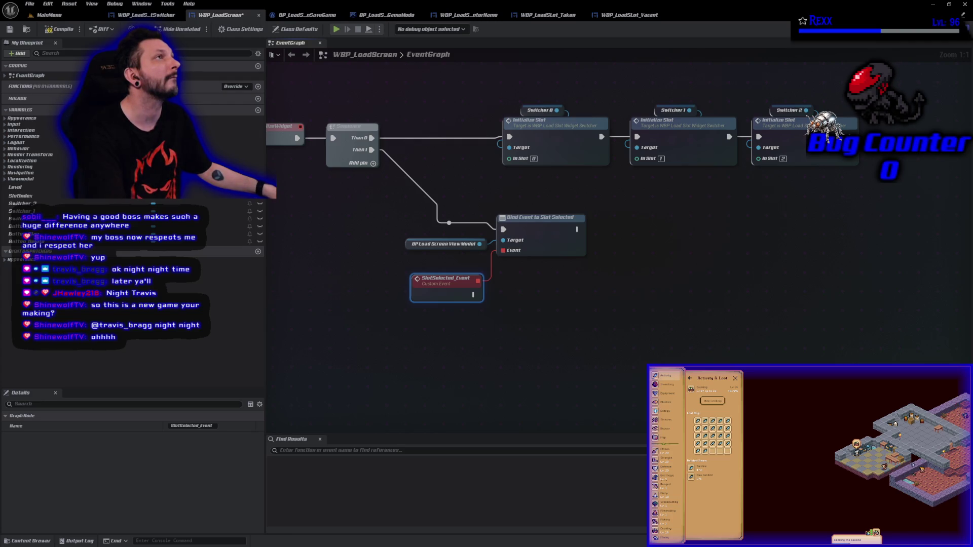
left_click(76, 32)
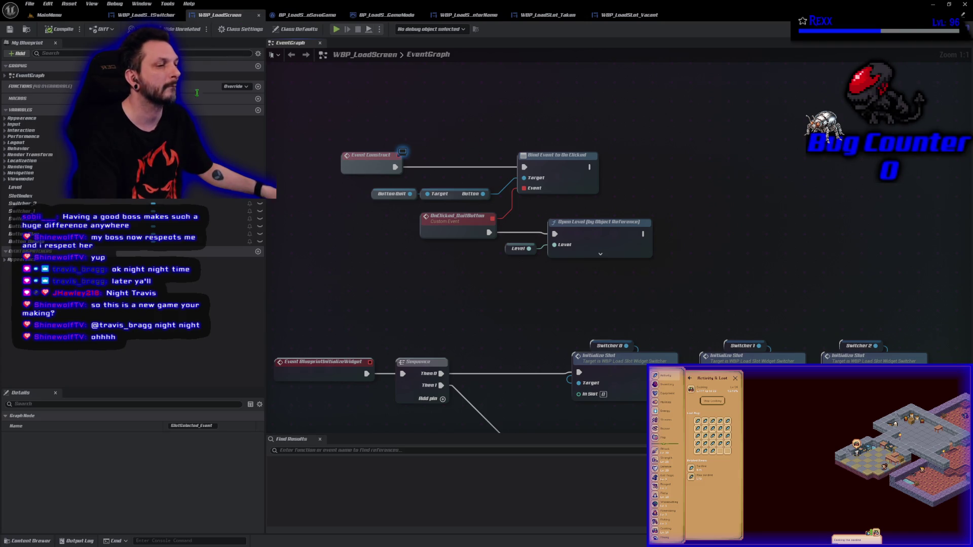
Add Button_Play and Button_Delete getters, each with a Get Button node
mouse_move(233, 234)
left_mouse_down()
mouse_move(528, 146)
mouse_move(634, 130)
left_mouse_up()
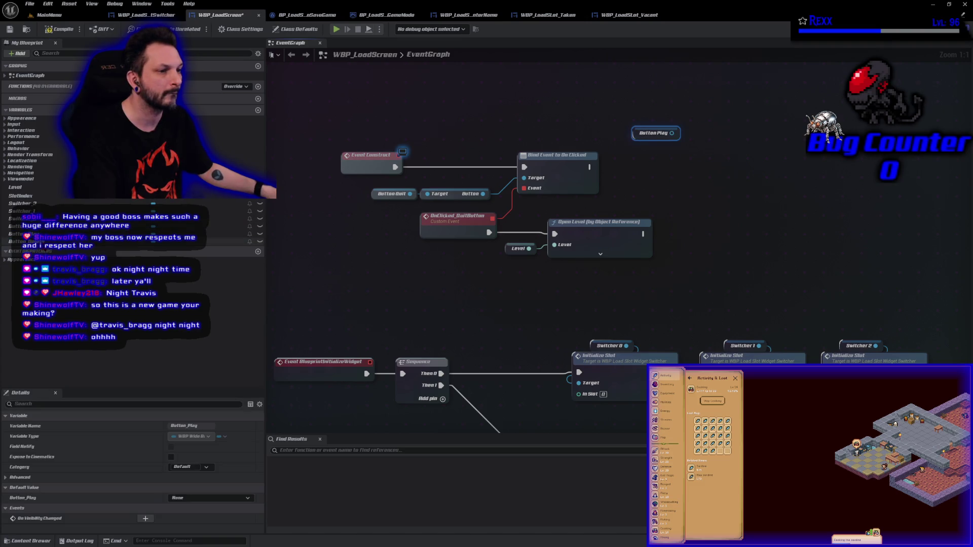
mouse_move(233, 241)
left_mouse_down()
mouse_move(634, 195)
mouse_move(646, 170)
mouse_move(639, 161)
left_mouse_up()
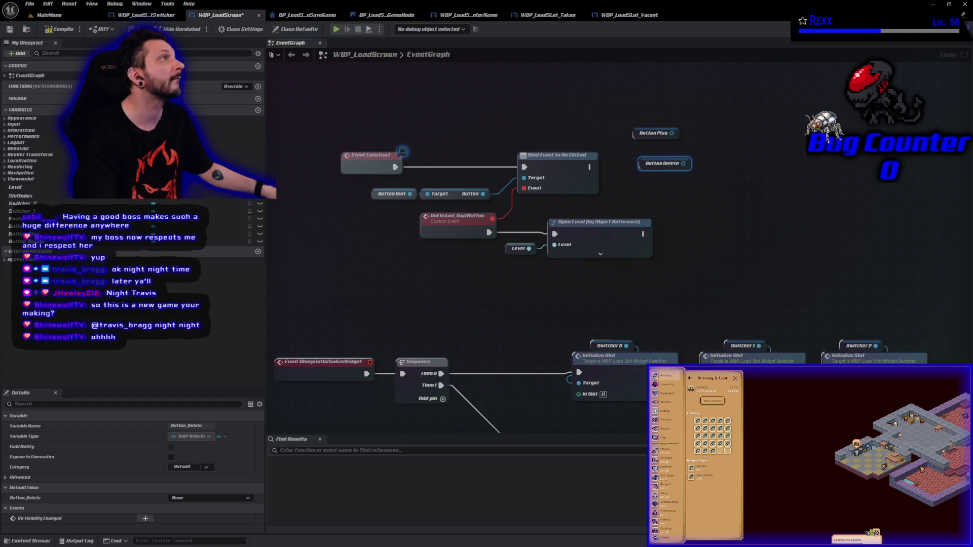
left_click_drag(671, 133, 700, 133)
type("get butt")
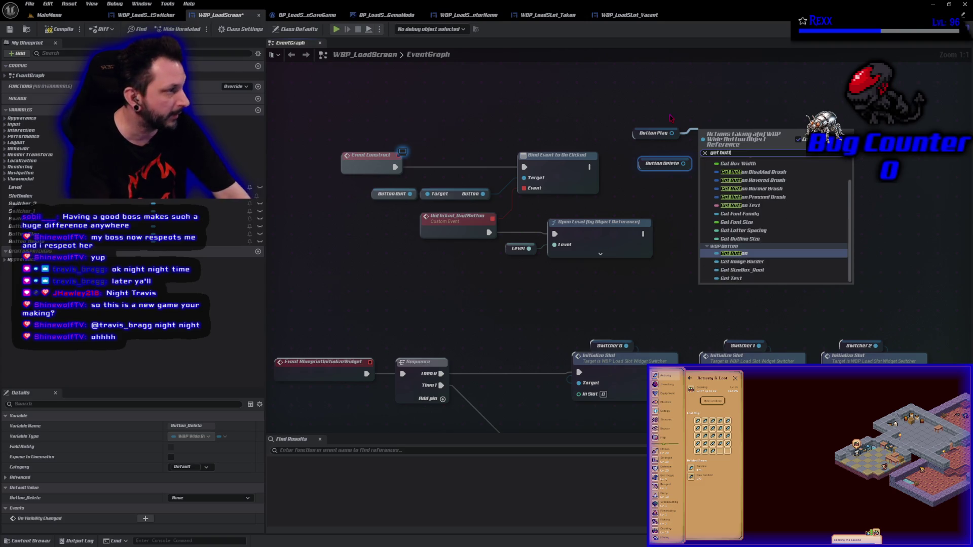
key("Return")
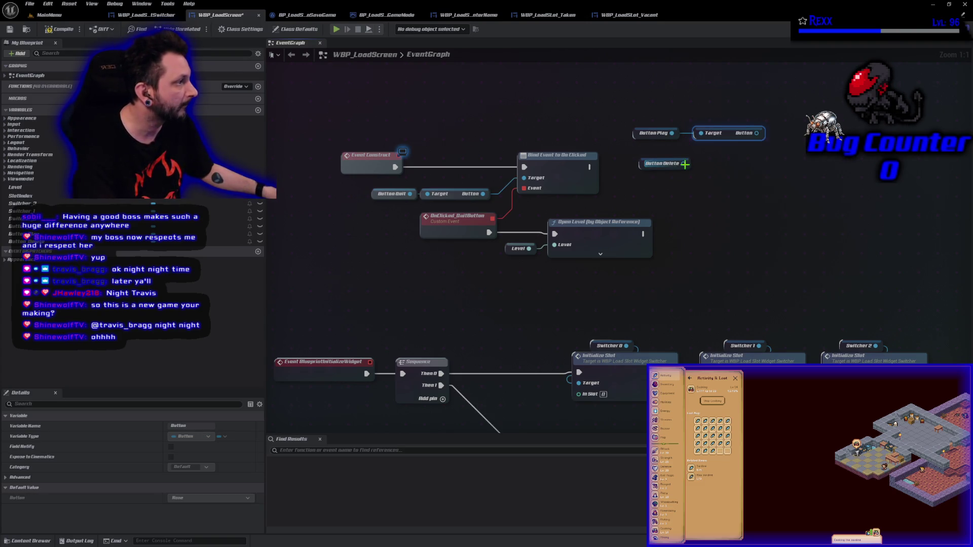
left_click_drag(685, 164, 709, 173)
type("get")
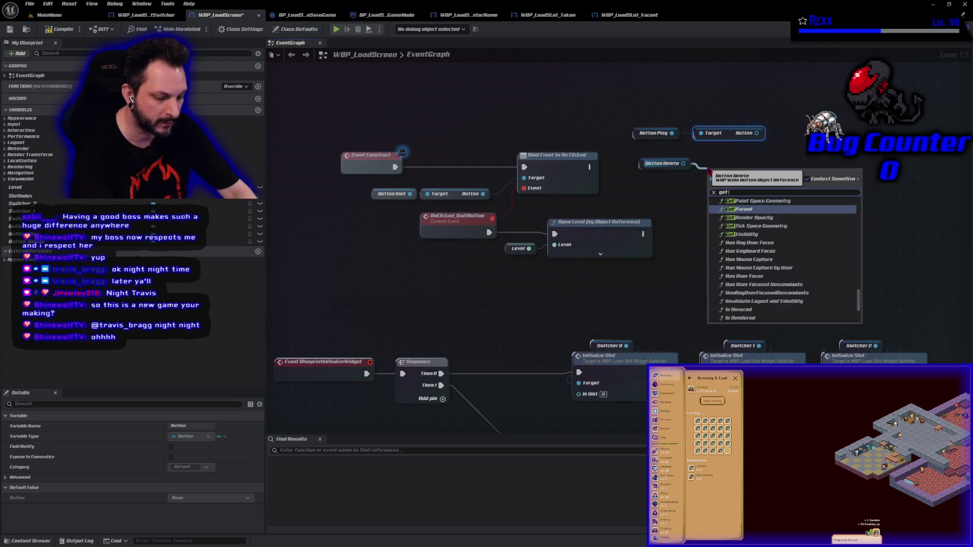
type(" butt")
key("Return")
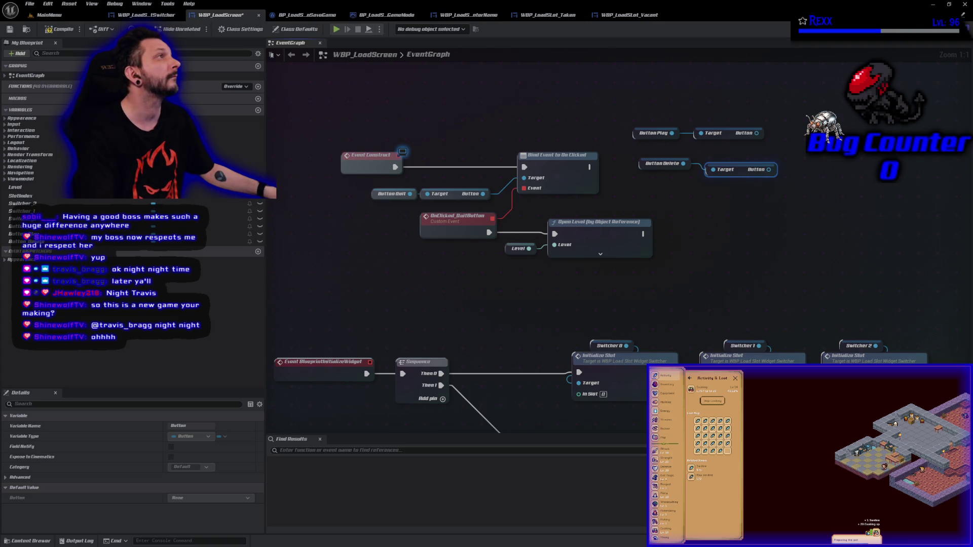
Add a Set Is Enabled node for the play button and a duplicate for the delete button
left_click_drag(756, 132, 788, 122)
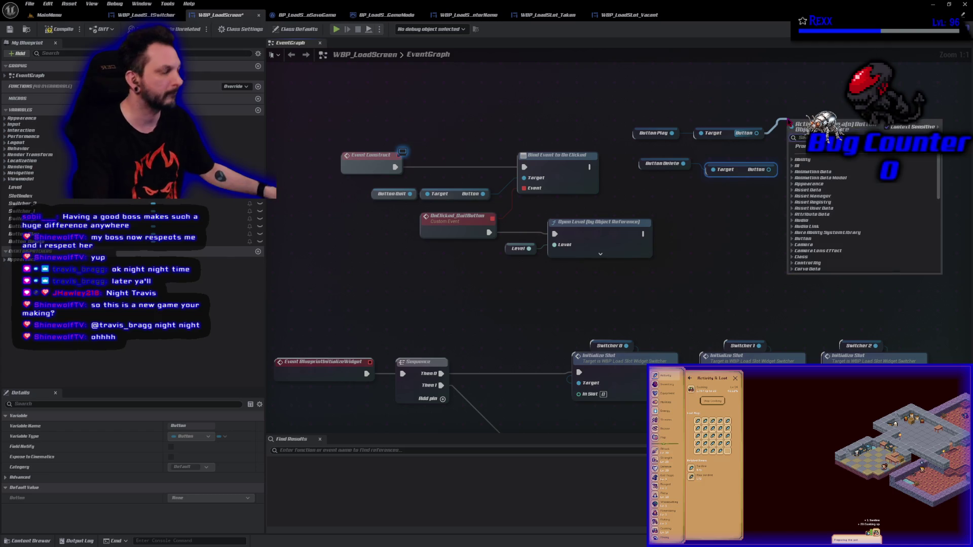
type("se")
scroll(864, 213, "down", 10)
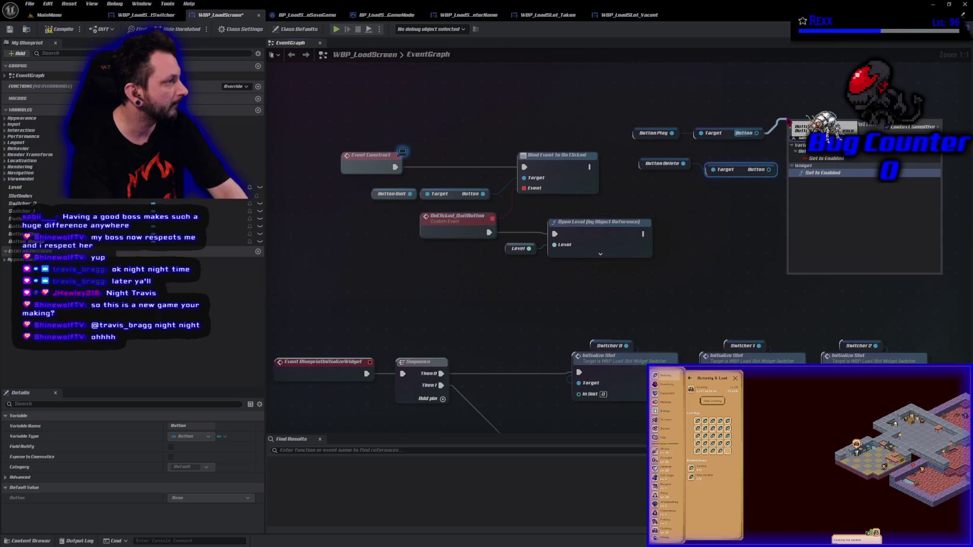
key("Return")
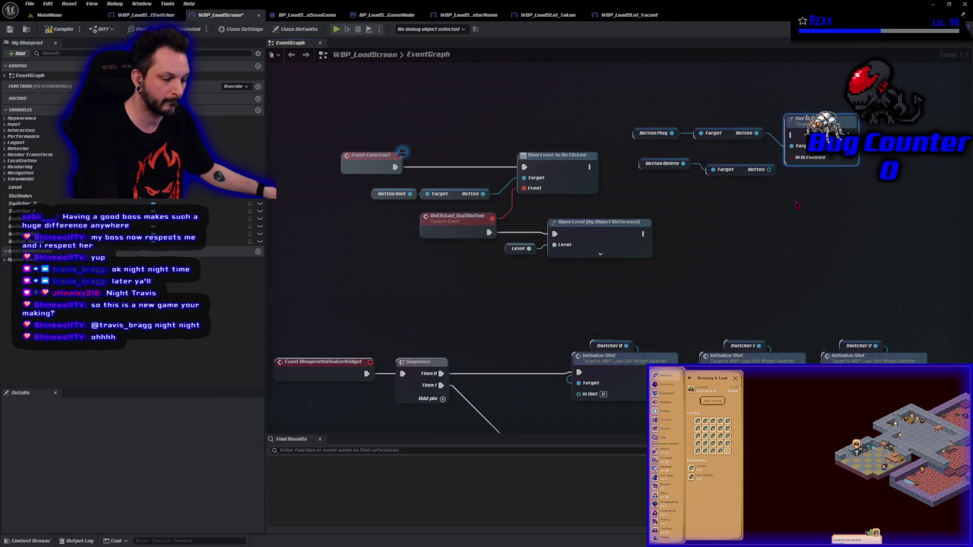
key("ctrl+c")
key("ctrl+v")
mouse_move(770, 169)
left_mouse_down()
mouse_move(797, 231)
mouse_move(832, 194)
left_mouse_up()
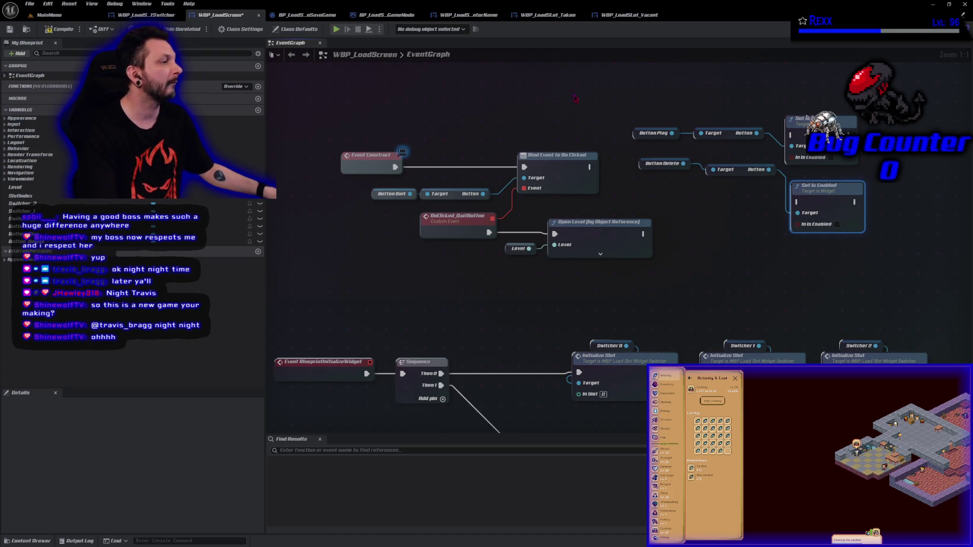
Run the On Clicked binding into Set Is Enabled and arrange the getters and Set nodes in a row
left_click_drag(589, 167, 792, 135)
mouse_move(827, 193)
left_mouse_down()
mouse_move(925, 147)
mouse_move(925, 125)
left_mouse_up()
left_click_drag(737, 170, 866, 121)
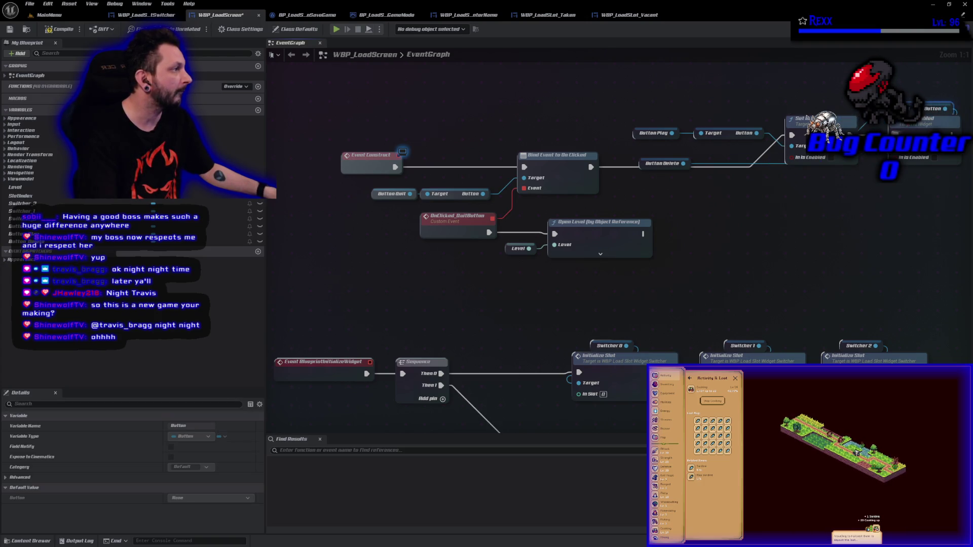
left_click_drag(659, 163, 916, 96)
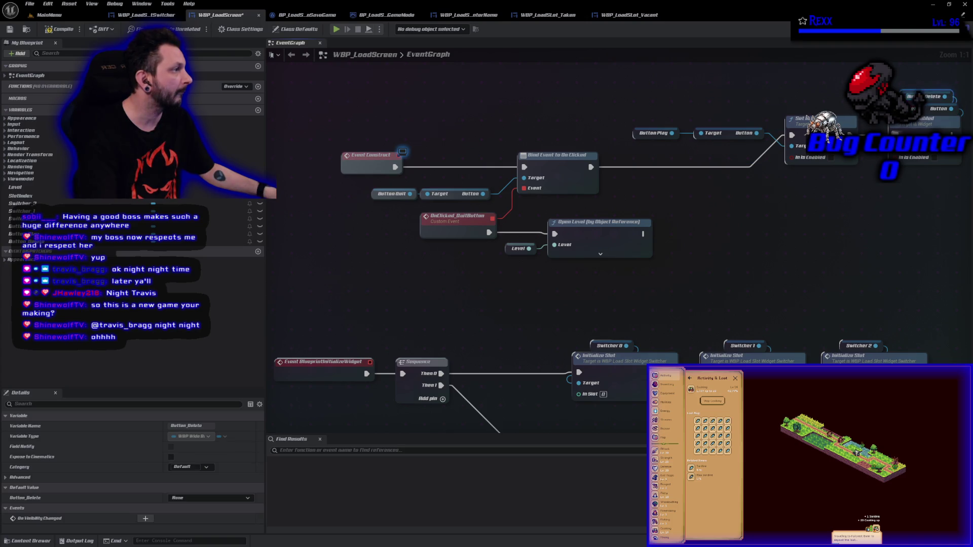
mouse_move(700, 127)
left_mouse_down()
mouse_move(808, 99)
mouse_move(784, 103)
left_mouse_up()
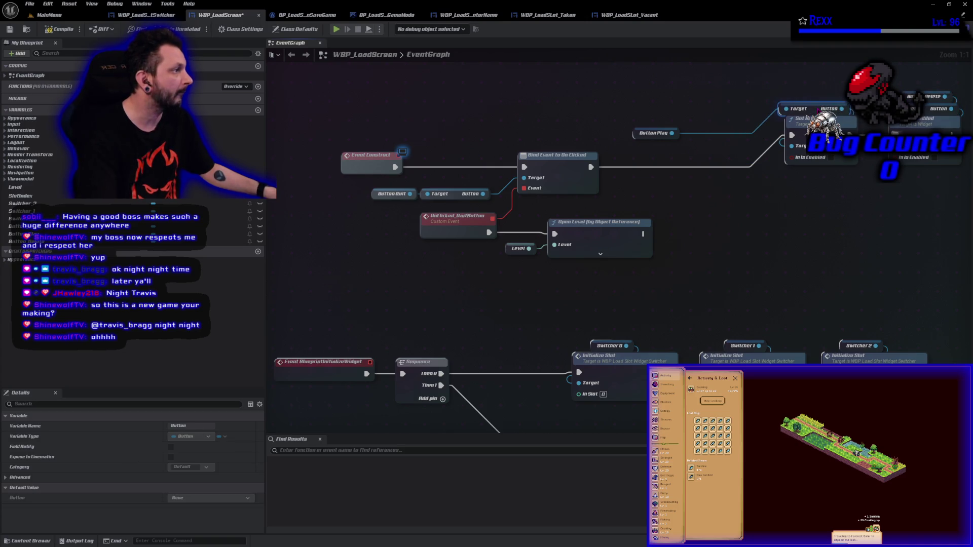
mouse_move(653, 133)
left_mouse_down()
mouse_move(778, 75)
mouse_move(817, 91)
left_mouse_up()
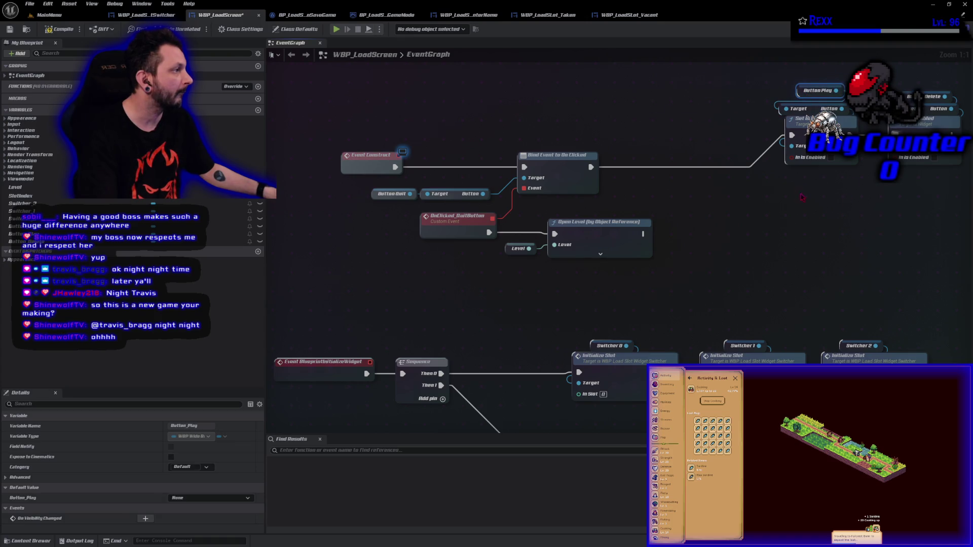
left_click_drag(802, 197, 962, 83)
left_click_drag(933, 143, 783, 174)
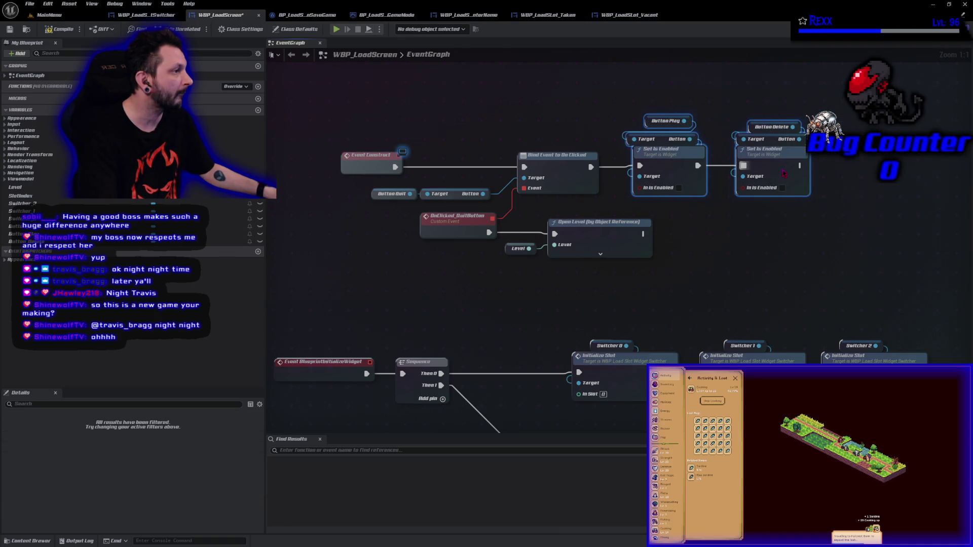
left_click(377, 230)
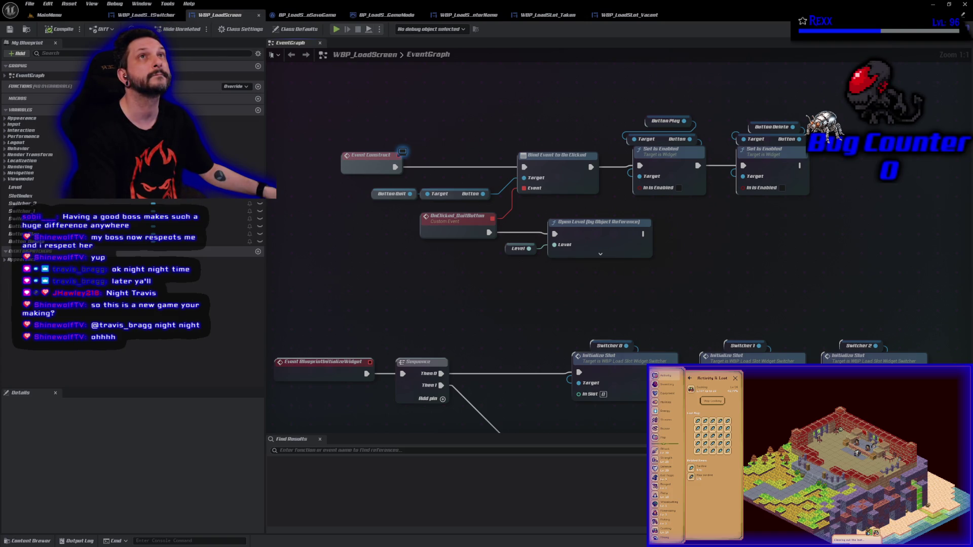
Collapse both Set Is Enabled nodes into a function 'Disable Play And Delete Buttons', save, and open it
left_click_drag(622, 112, 781, 176)
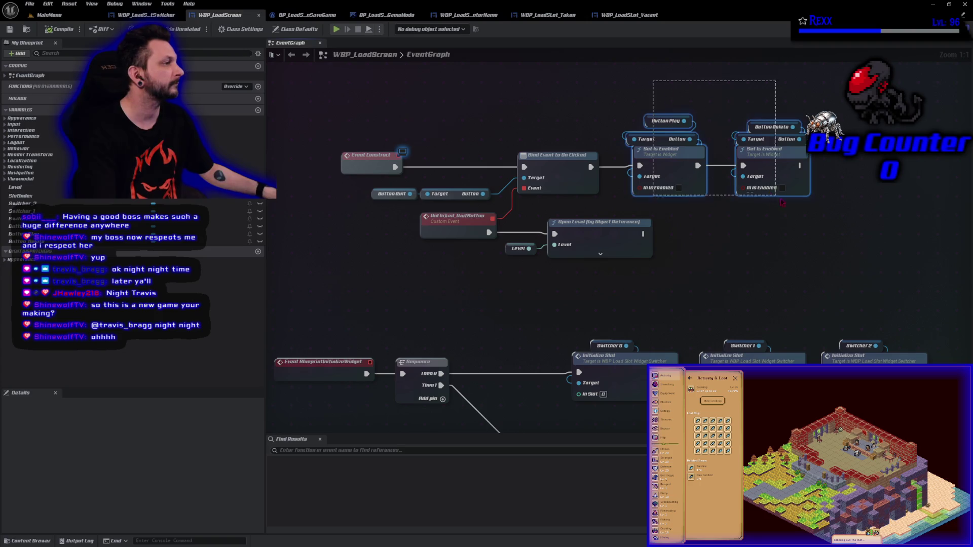
right_click(781, 177)
left_click(806, 280)
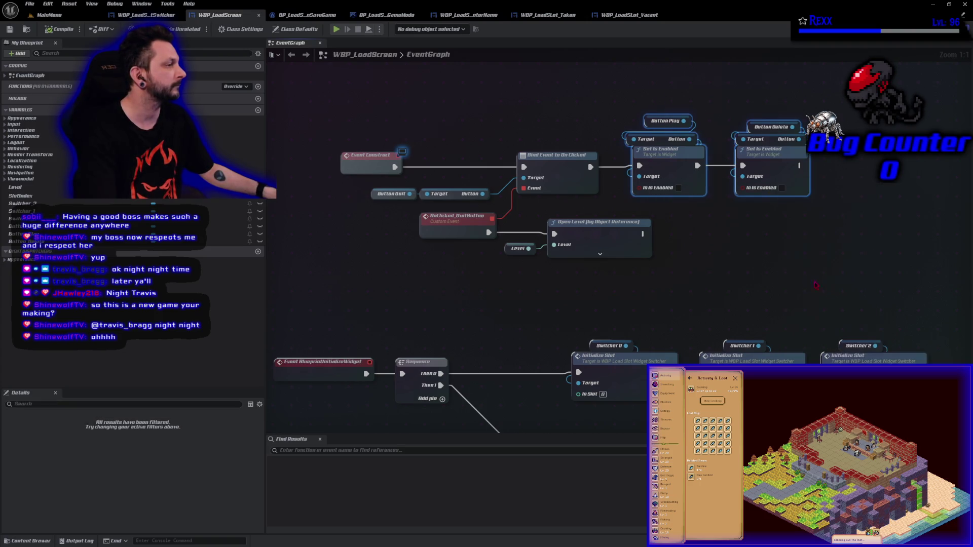
type("Dis")
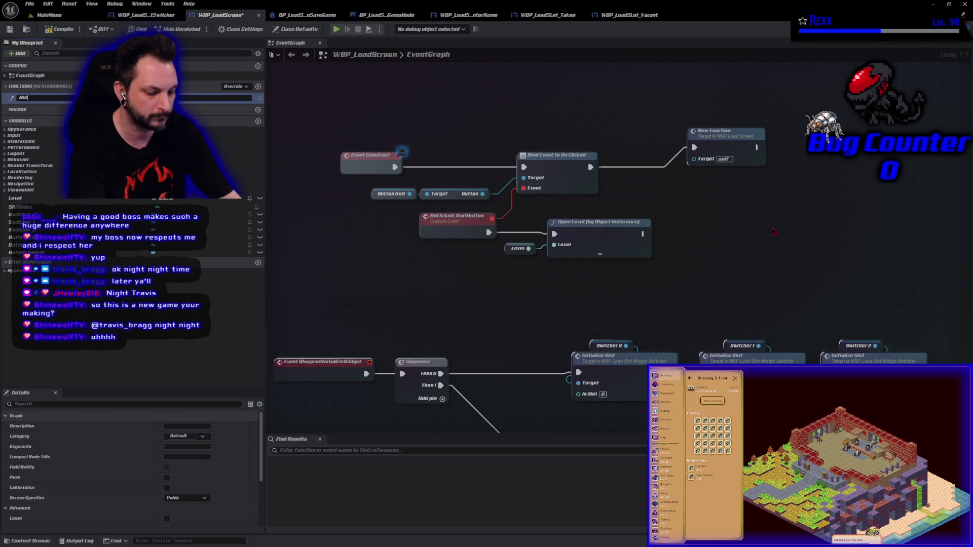
type("able ")
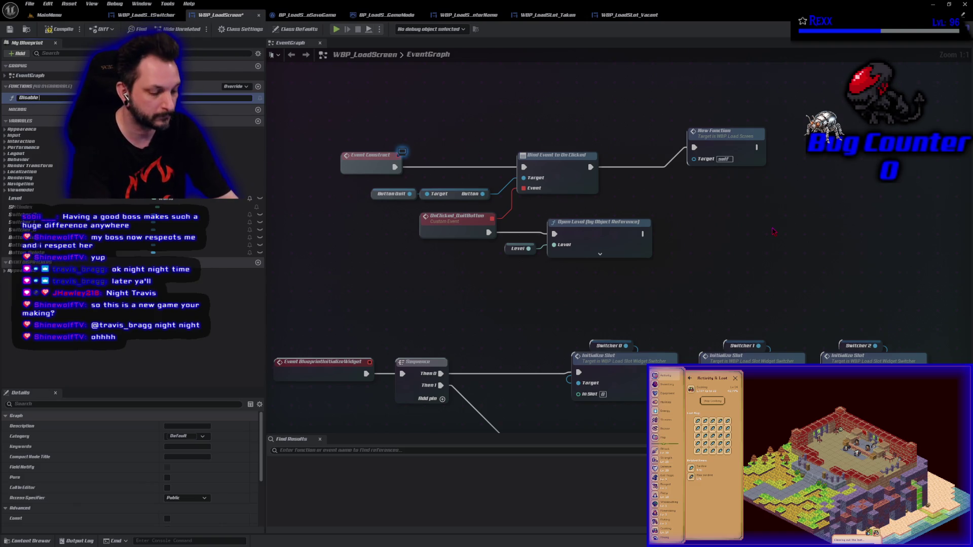
type("Play And Del")
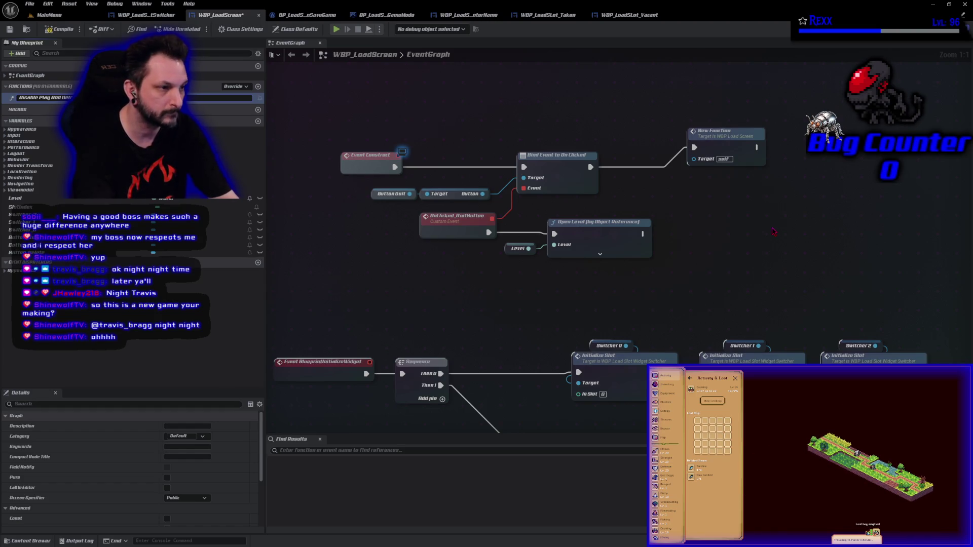
key("Return")
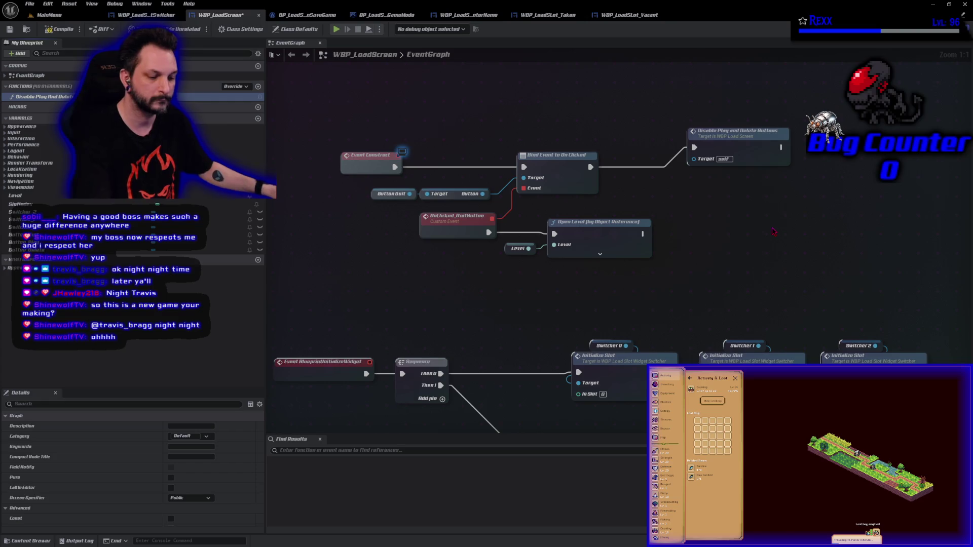
key("ctrl+s")
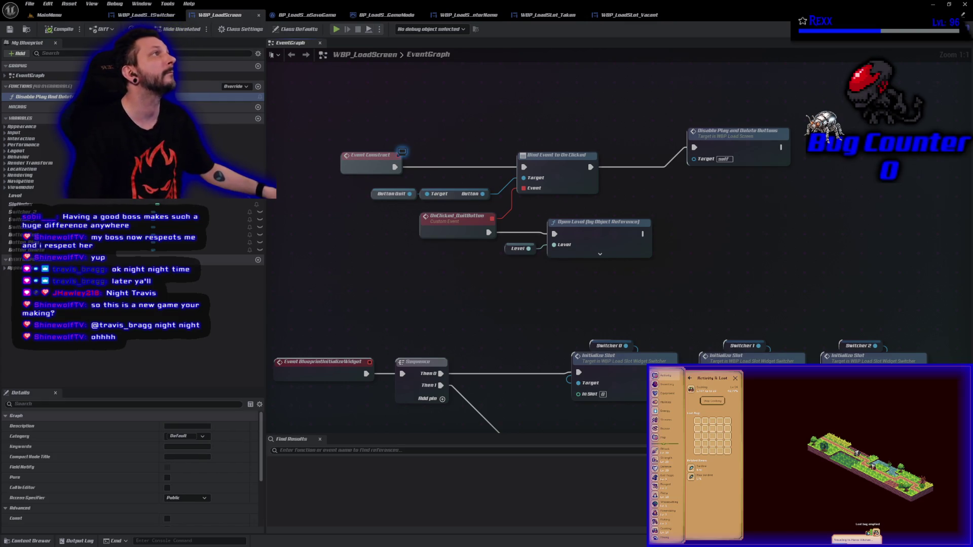
double_click(71, 96)
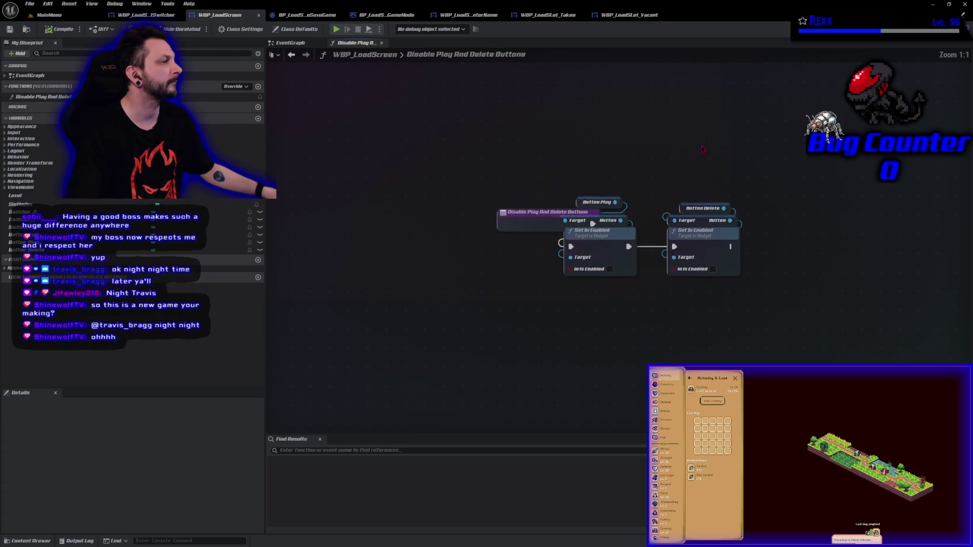
In the EventGraph, place the Disable Play And Delete Buttons call next to Bind Event
left_click(290, 42)
left_click_drag(729, 152, 662, 155)
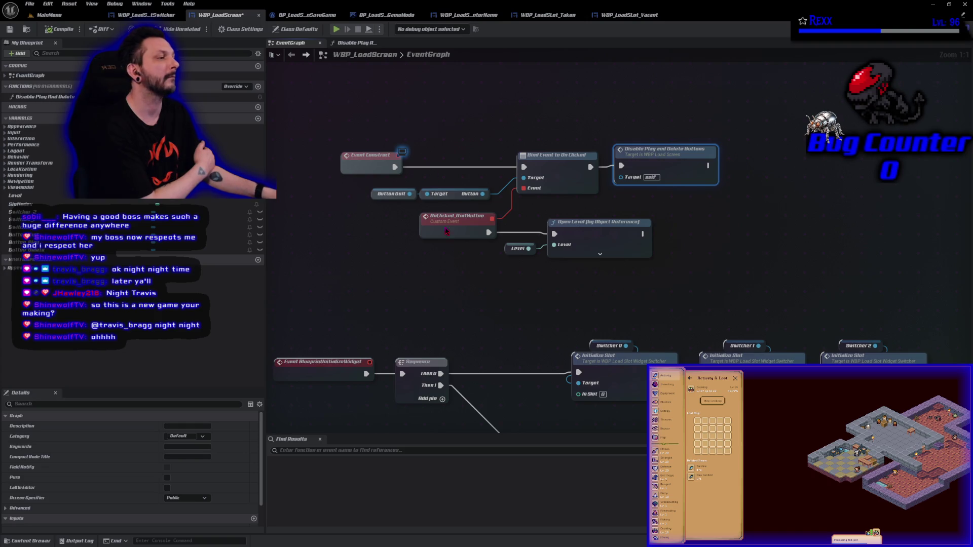
left_click_drag(520, 312, 407, 174)
left_click_drag(350, 111, 371, 46)
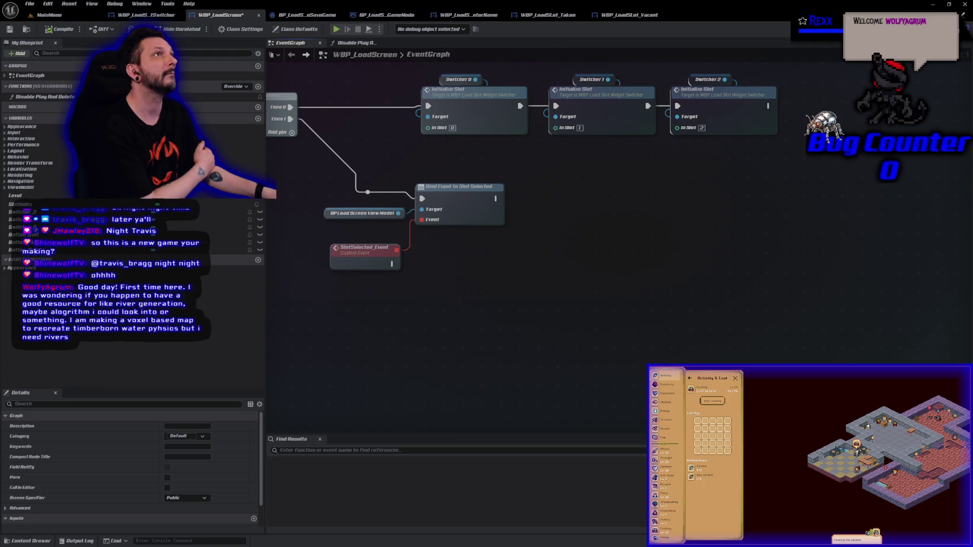
Add a Boolean input named ShouldEnable to the Disable Play And Delete Buttons function
left_click(353, 43)
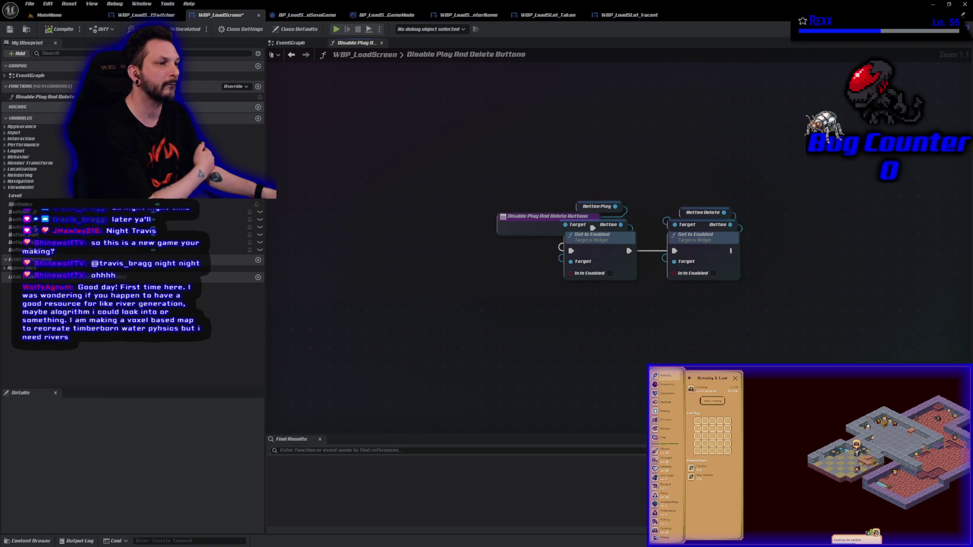
left_click_drag(520, 226, 395, 216)
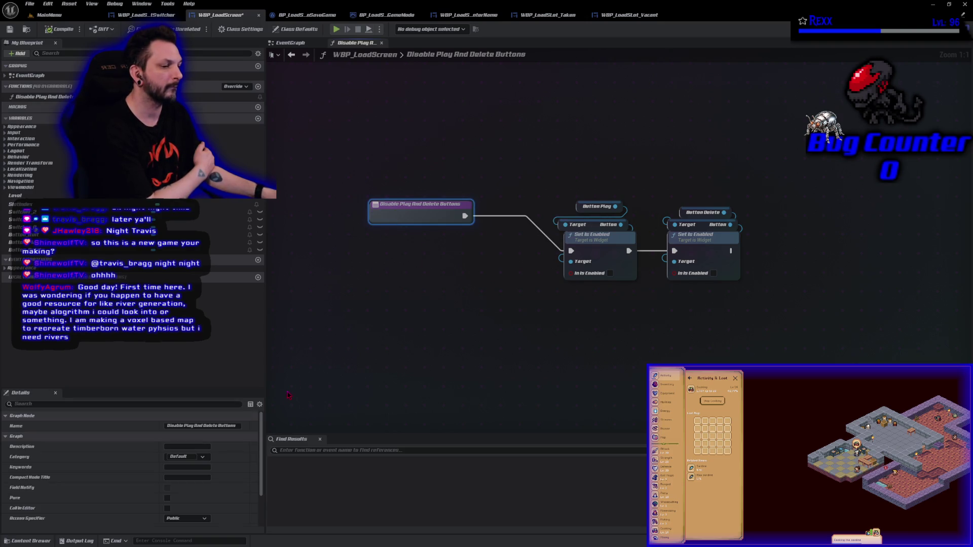
scroll(213, 510, "down", 2)
left_click(254, 490)
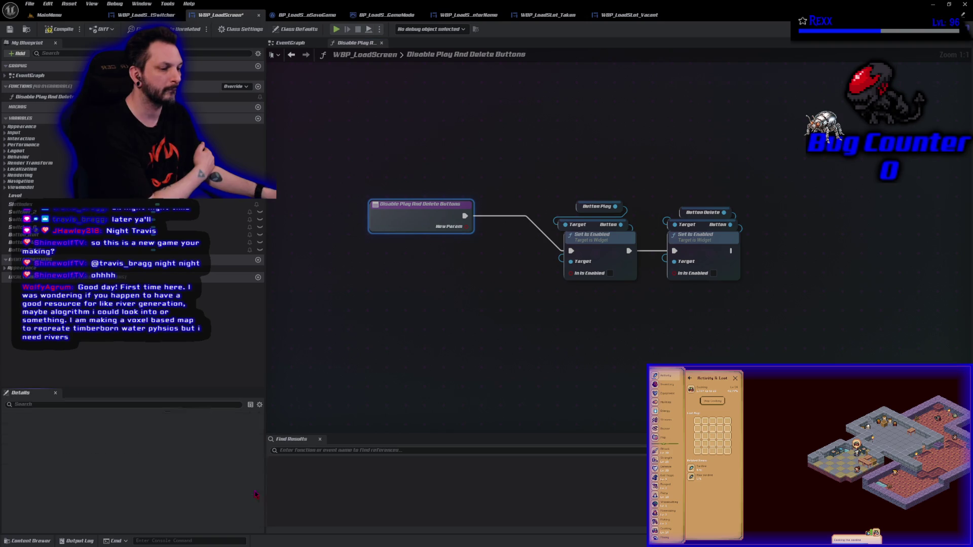
left_click(51, 499)
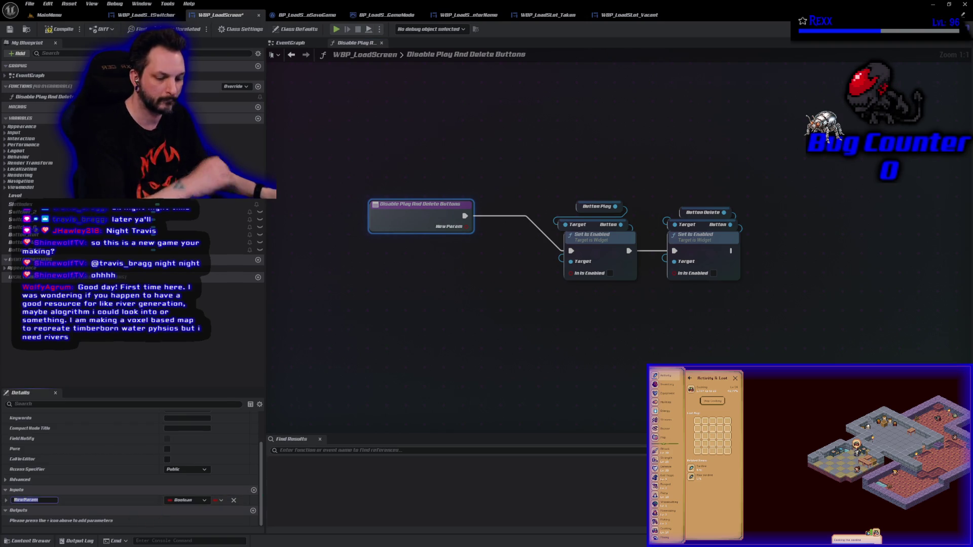
type("Should")
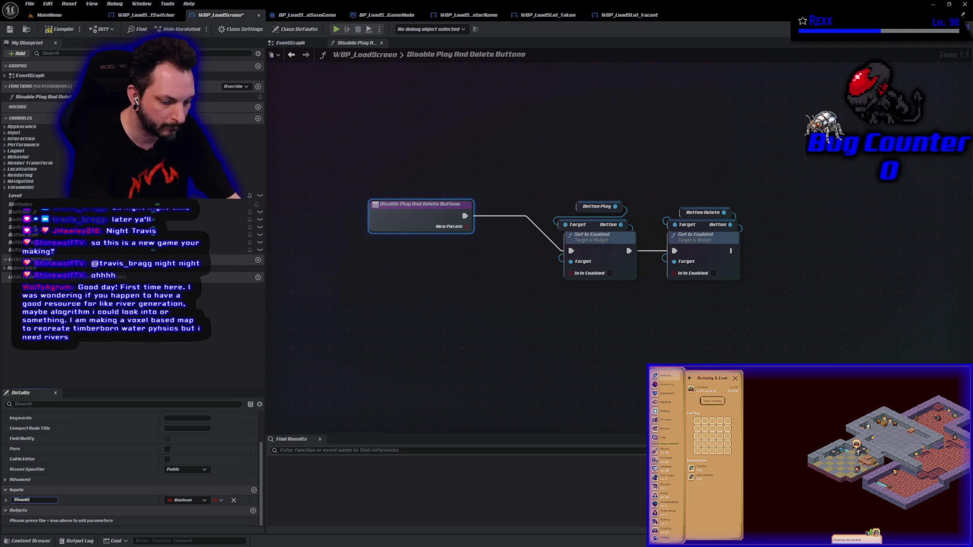
type("Enable")
key("Return")
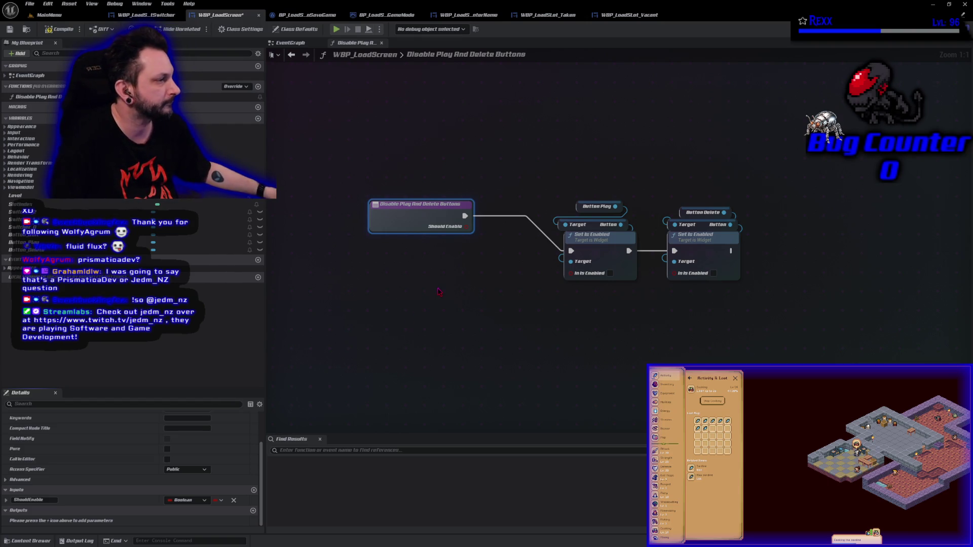
Compile and save, then wire Should Enable into both Set Is Enabled nodes' In Is Enabled pins
left_click_drag(416, 215, 421, 252)
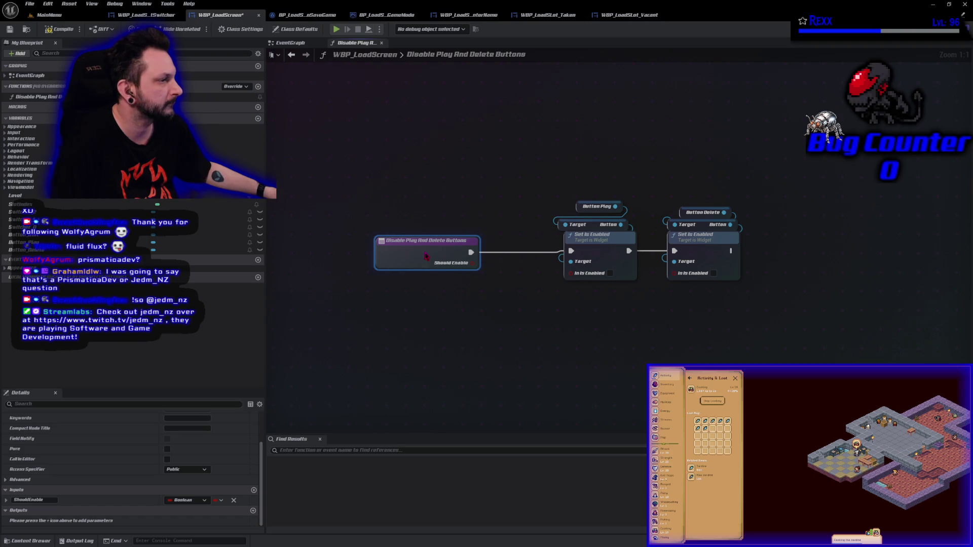
left_click(61, 31)
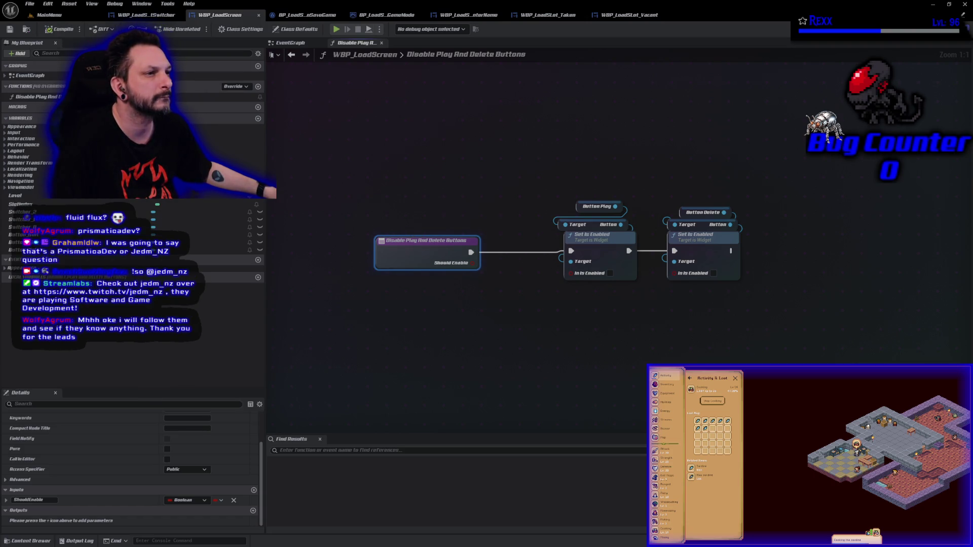
key("ctrl+s")
mouse_move(469, 269)
left_mouse_down()
mouse_move(517, 281)
mouse_move(569, 273)
left_mouse_up()
mouse_move(472, 262)
left_mouse_down()
mouse_move(649, 304)
mouse_move(674, 273)
left_mouse_up()
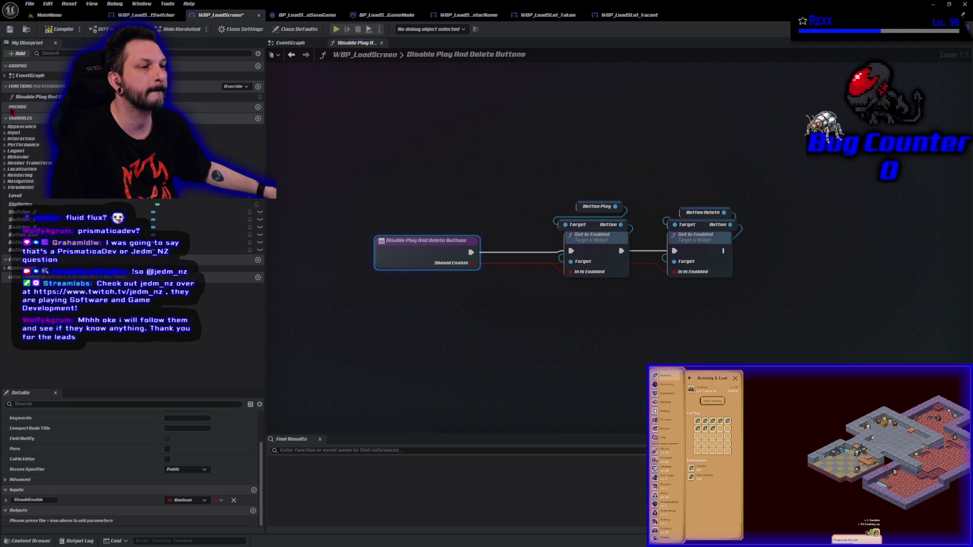
Begin renaming Disable Play And Delete Buttons, replacing 'Disable' with 'En'
left_click(25, 97)
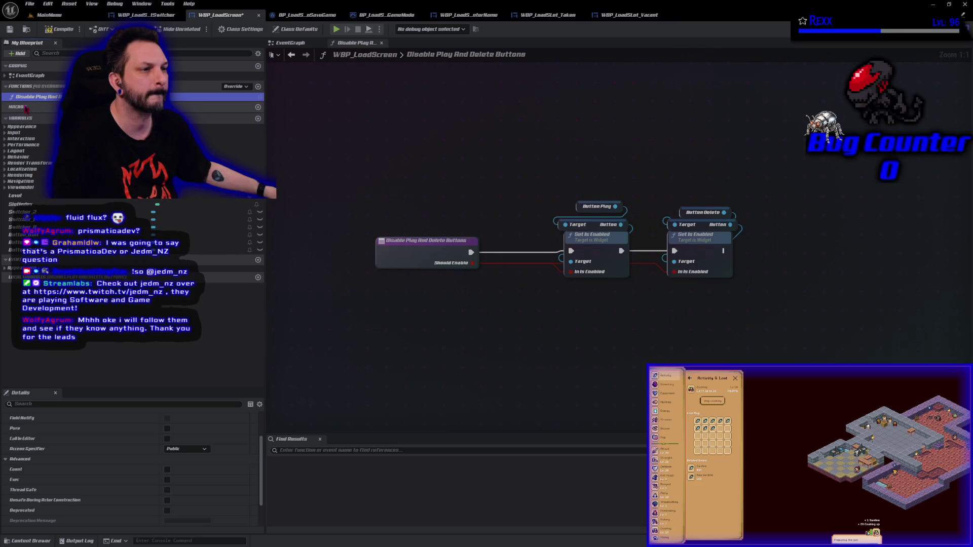
key("F2")
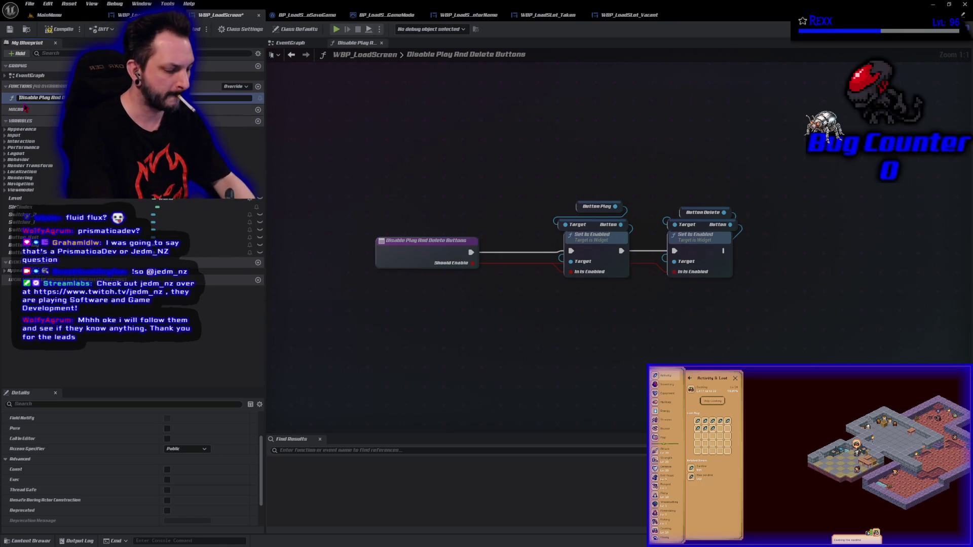
key("Home")
key("Delete")
key("Delete")
key("Delete")
type("En")
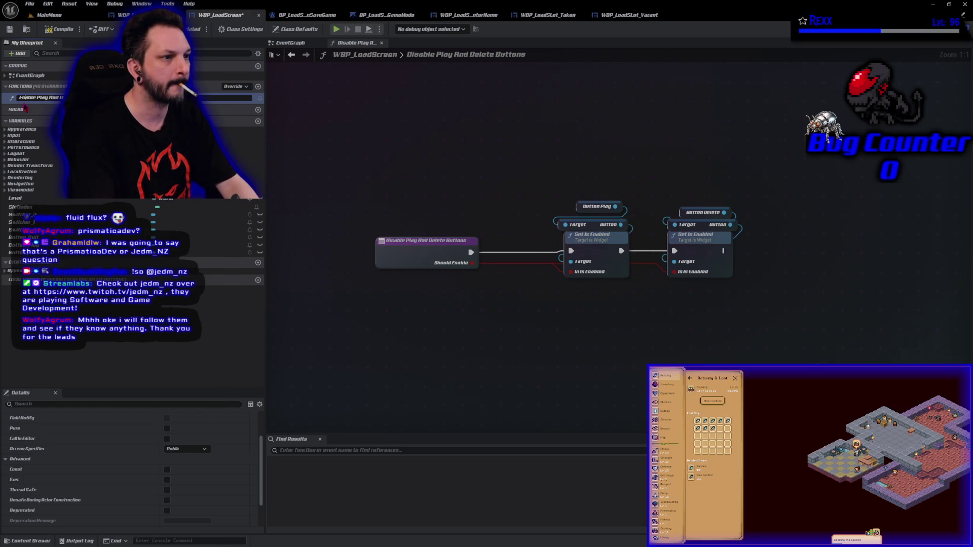
Commit the name Enable Play And Delete Buttons and call it after the SlotSelected event, then save
key("Return")
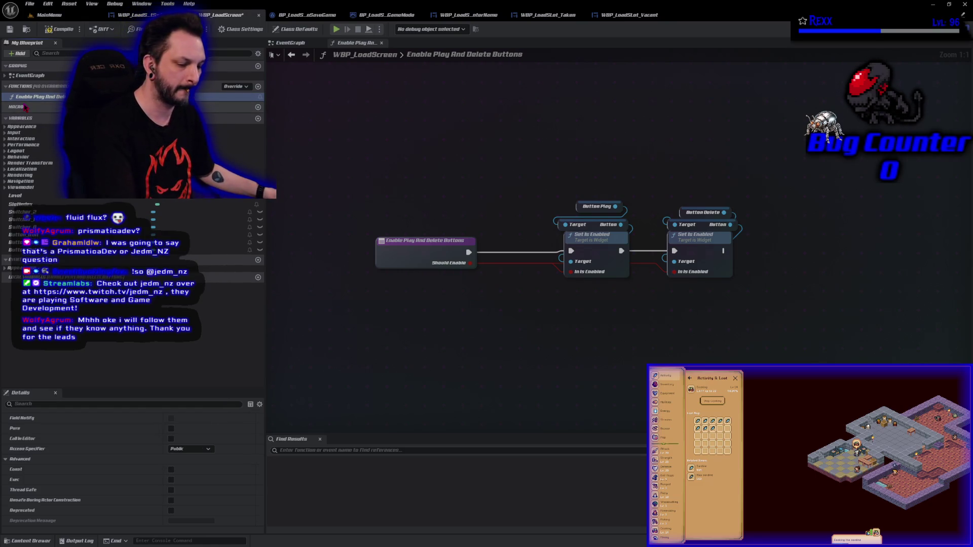
key("ctrl+s")
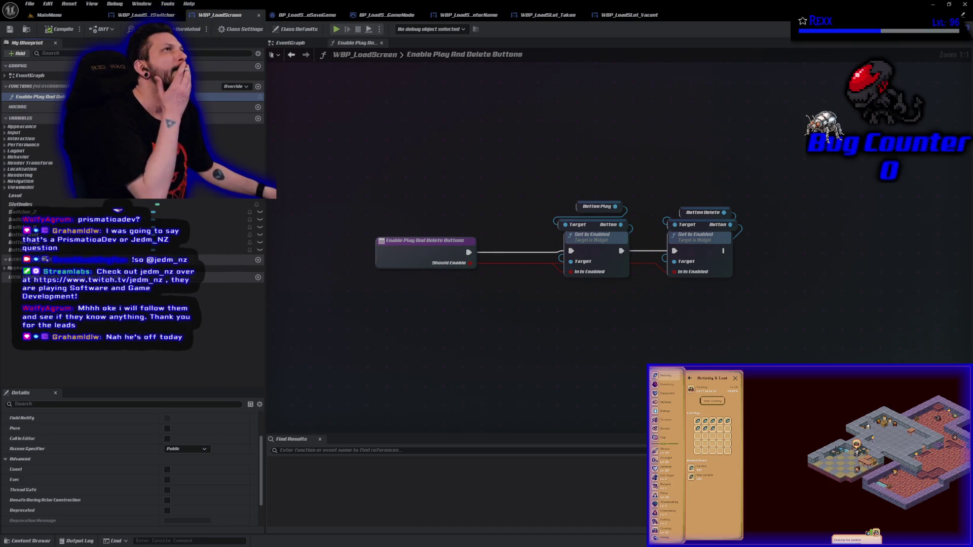
left_click(290, 43)
mouse_move(507, 152)
left_mouse_down()
mouse_move(481, 340)
mouse_move(500, 411)
mouse_move(560, 346)
mouse_move(566, 307)
left_mouse_up()
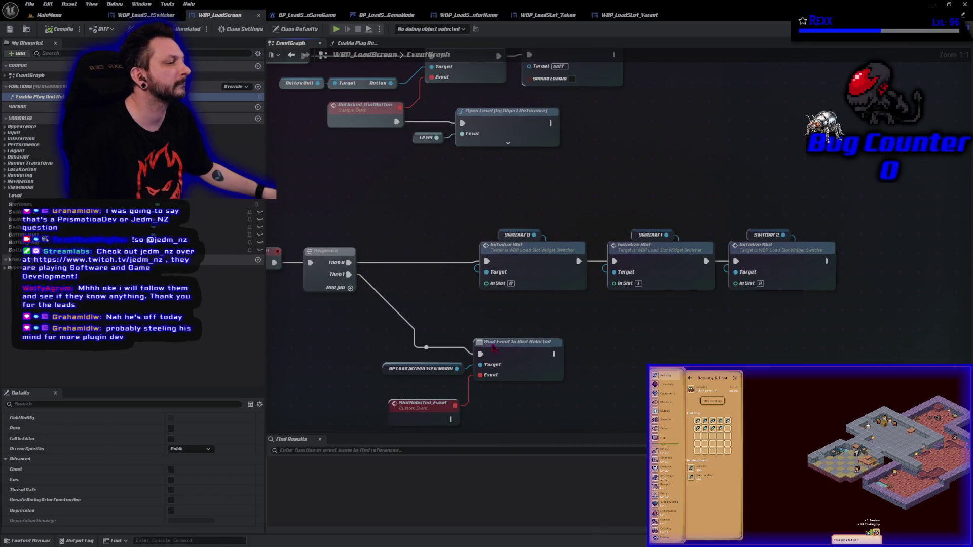
left_click_drag(594, 375, 562, 142)
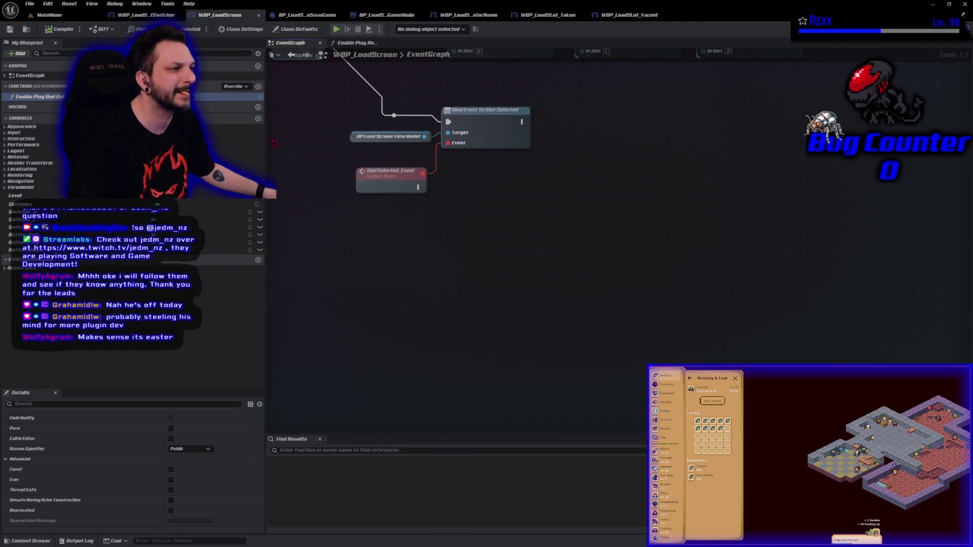
left_click_drag(244, 96, 422, 194)
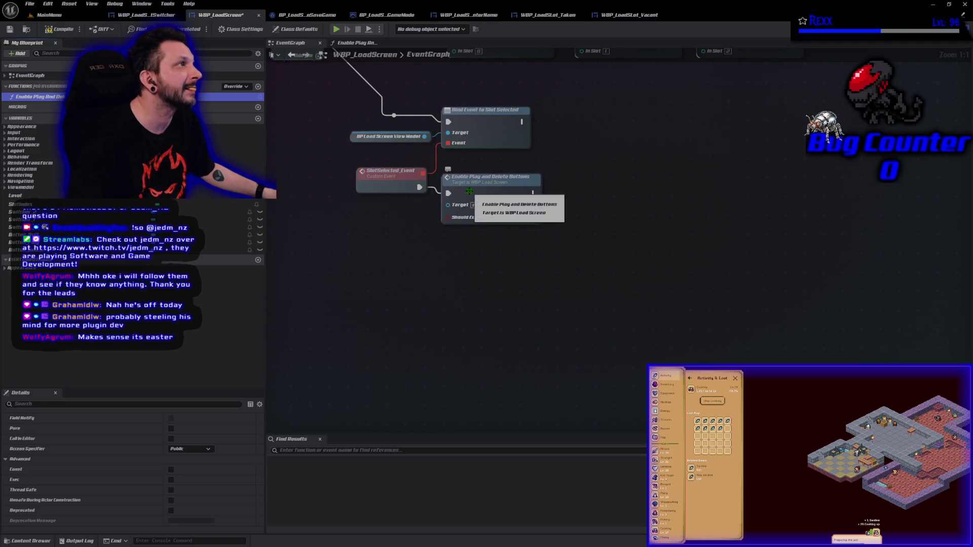
left_click(491, 217)
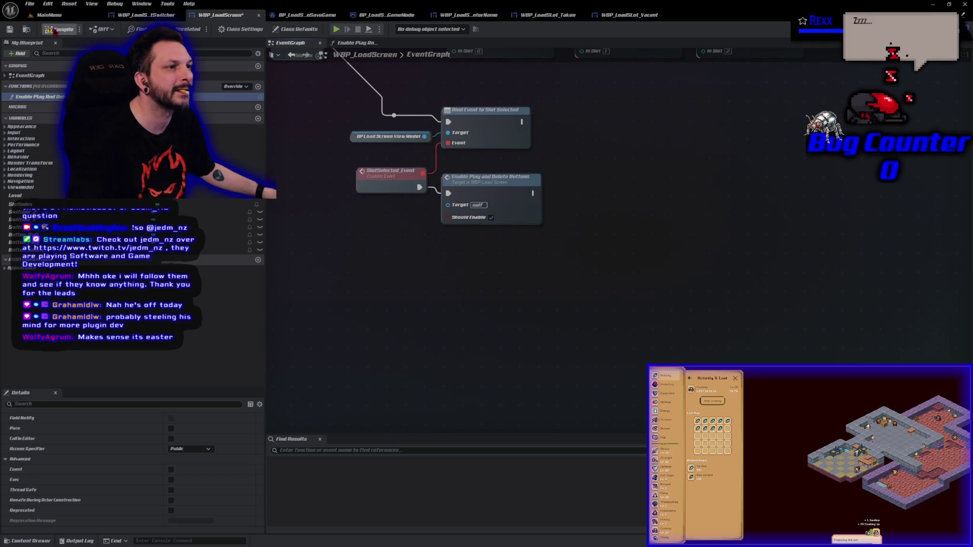
left_click(11, 30)
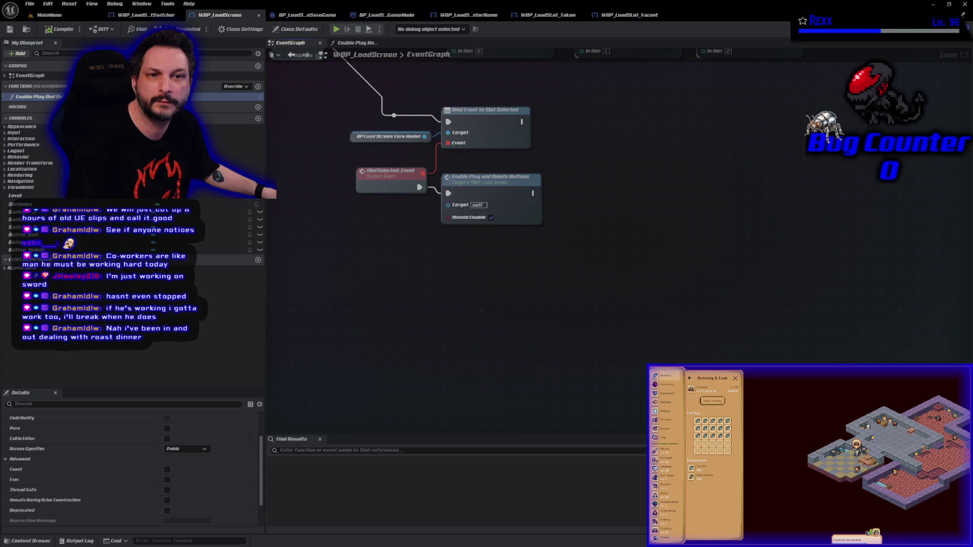
key("alt+Tab")
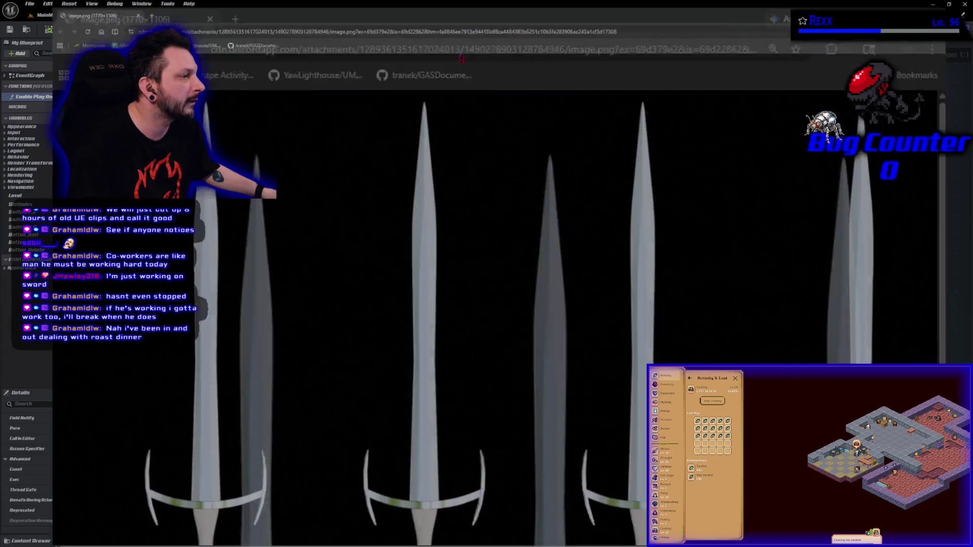
Zoom out so all five swords fit, and shrink Chrome into a smaller window over the editor
key("ctrl+minus")
key("ctrl+minus")
key("ctrl+minus")
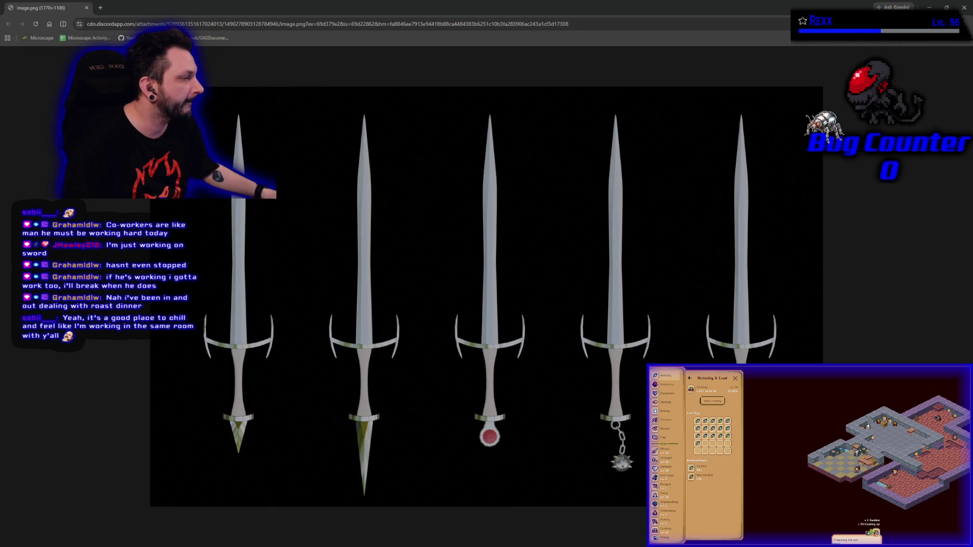
key("ctrl+minus")
key("ctrl+minus")
key("ctrl+minus")
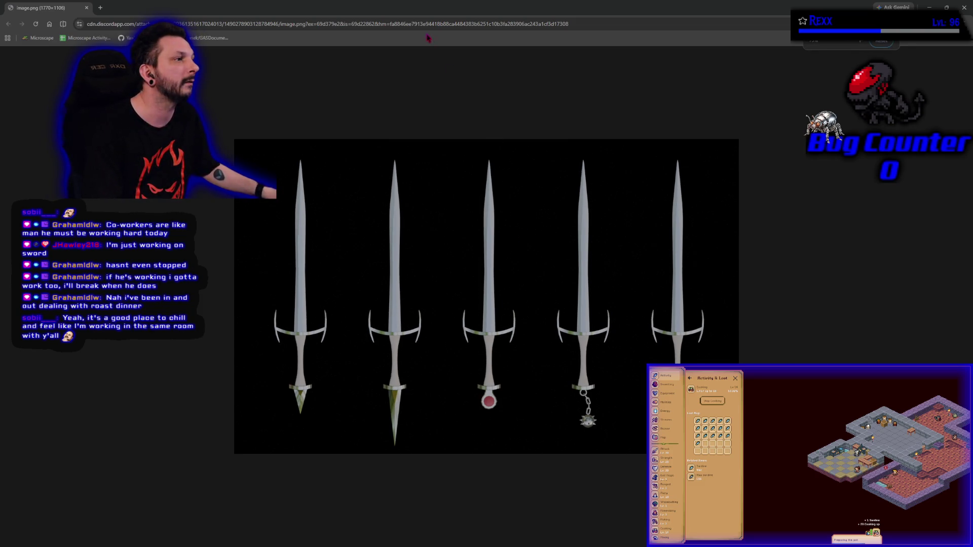
double_click(446, 7)
left_click_drag(472, 61, 386, 37)
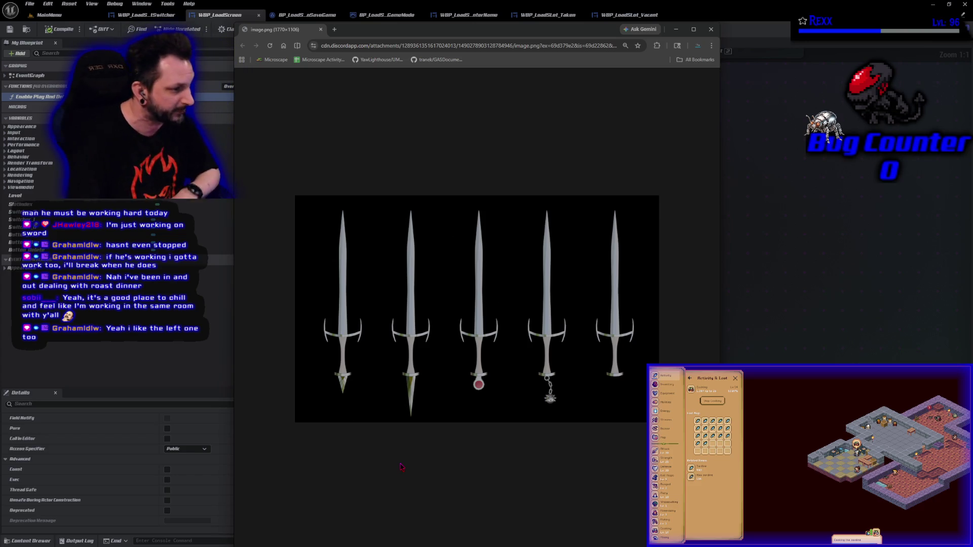
Zoom the sword render in to 200%, then back out to 175%
scroll(327, 336, "up", 5)
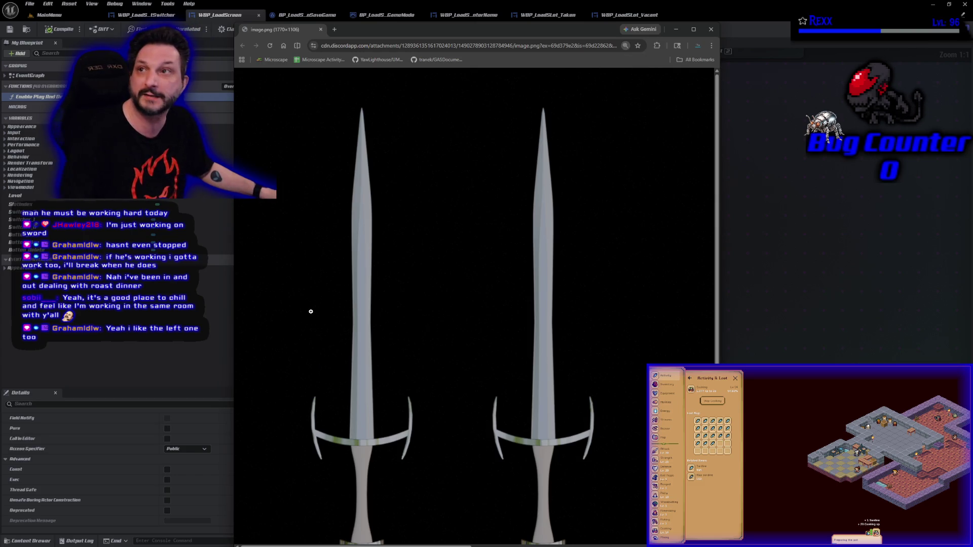
scroll(309, 324, "down", 1)
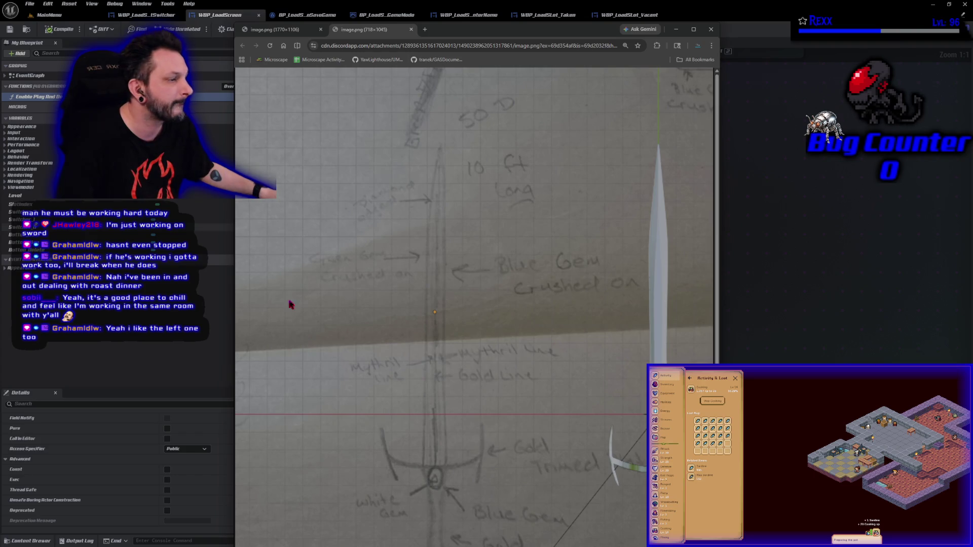
Scroll the image and switch between the rendered swords and the pencil sword sketch
scroll(310, 334, "down", 5)
scroll(502, 432, "down", 1)
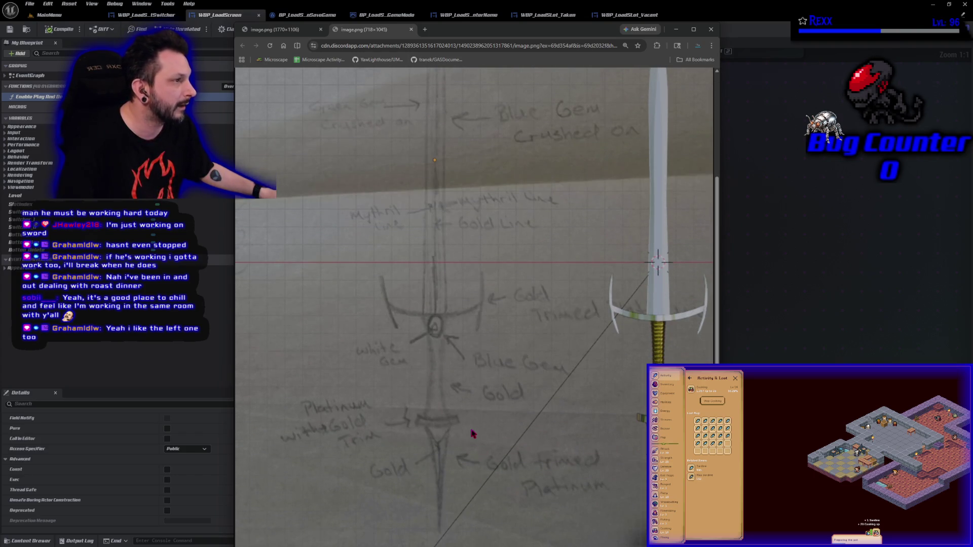
scroll(453, 404, "down", 1, "ctrl")
scroll(454, 404, "up", 1)
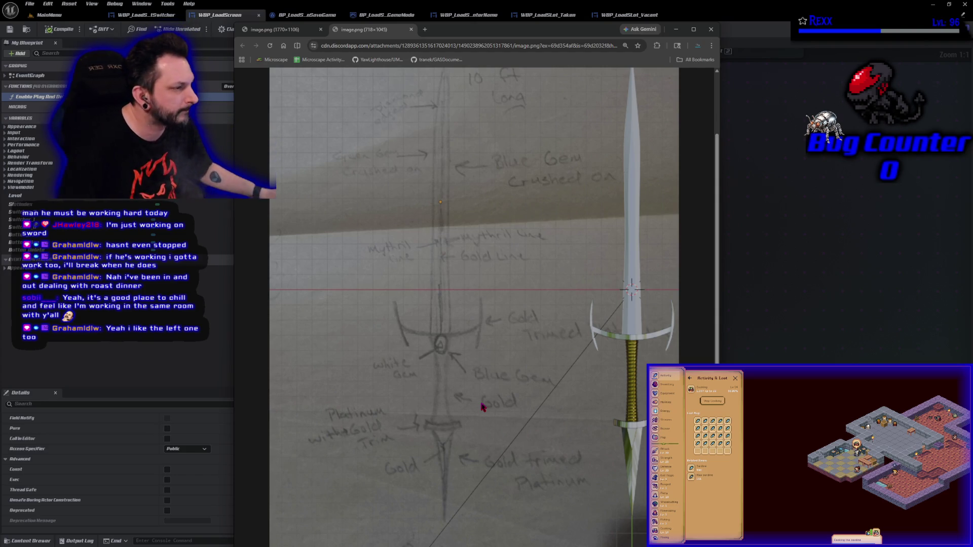
left_click(274, 29)
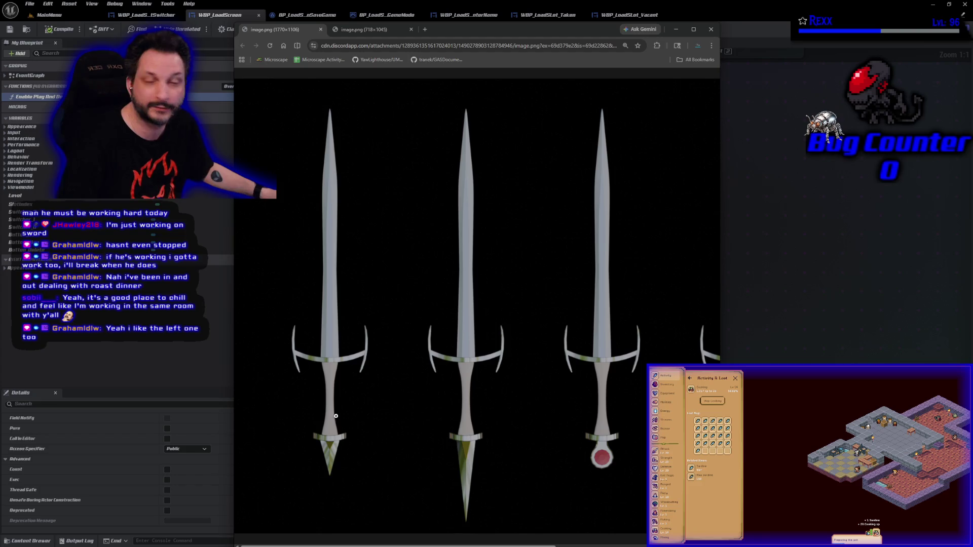
left_click(395, 32)
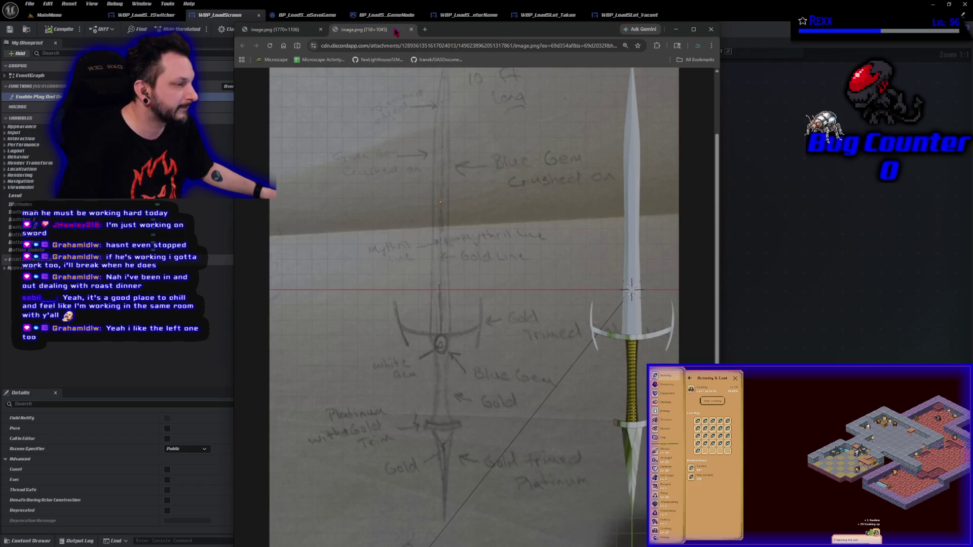
left_click(287, 33)
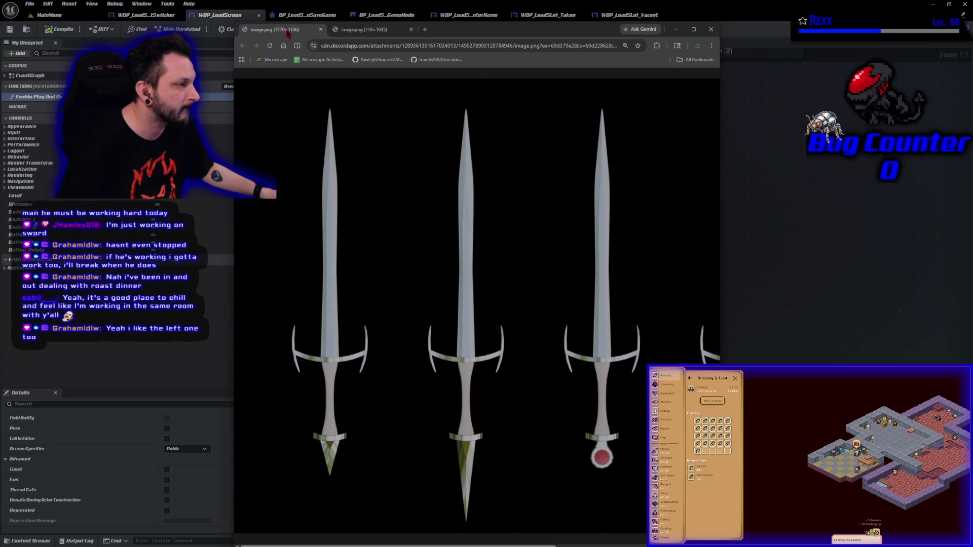
left_click(710, 28)
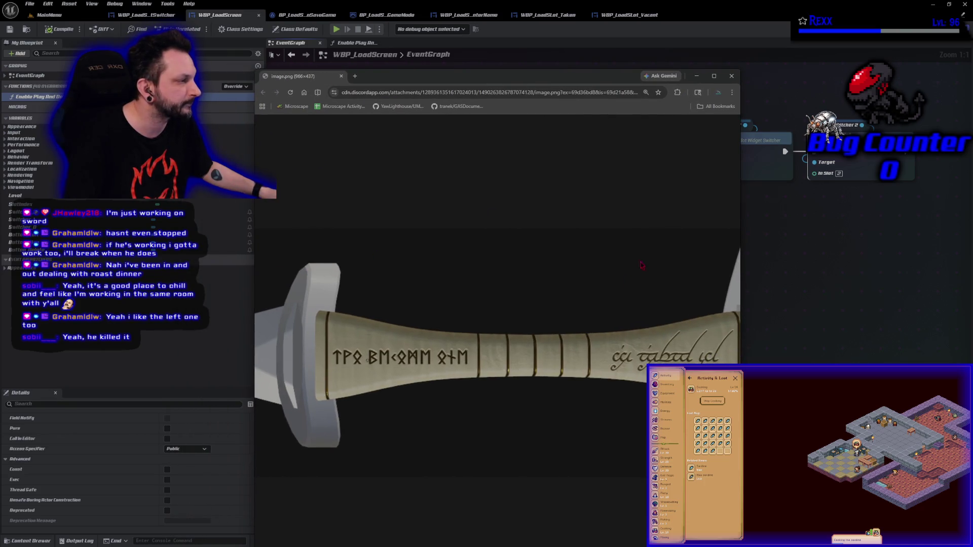
Widen the image window, raise it higher, then restore it to a smaller size
left_click_drag(740, 213, 835, 219)
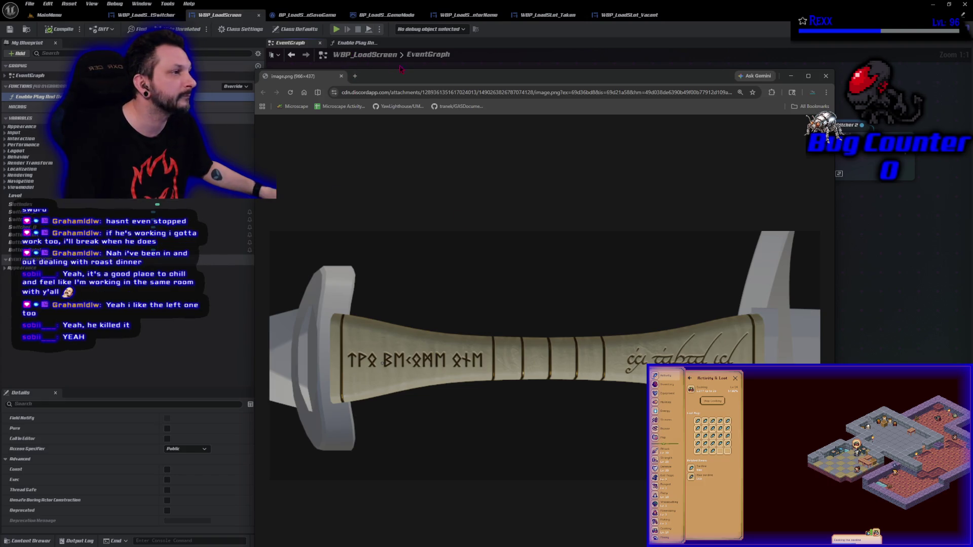
left_click_drag(413, 76, 396, 0)
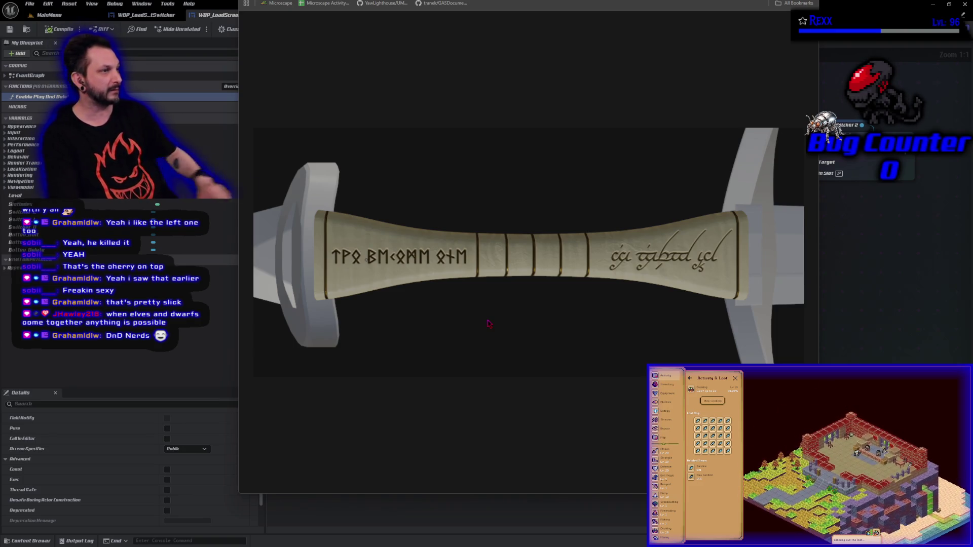
left_click_drag(406, 46, 413, 68)
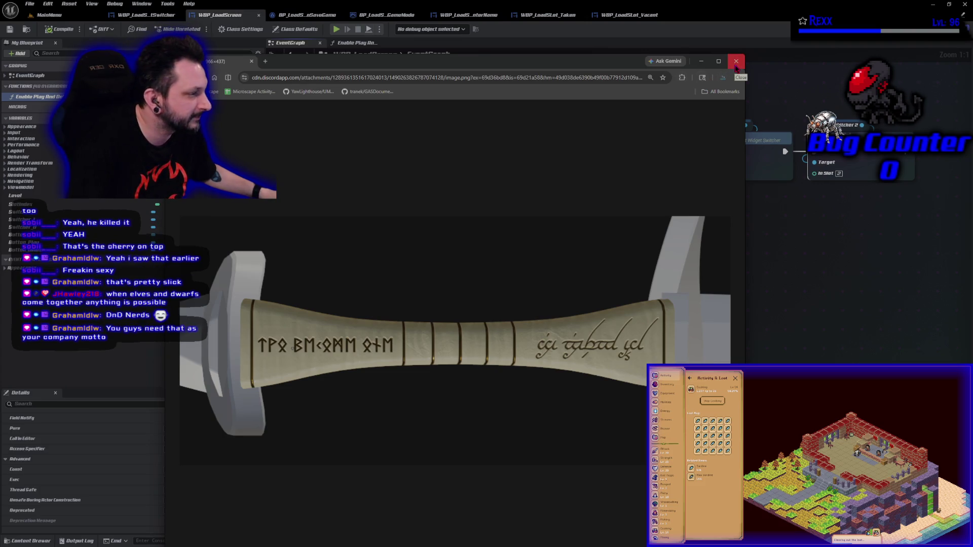
Close the sword image, pan up to Event Construct and Open Level, and search for 'get p'
left_click(736, 61)
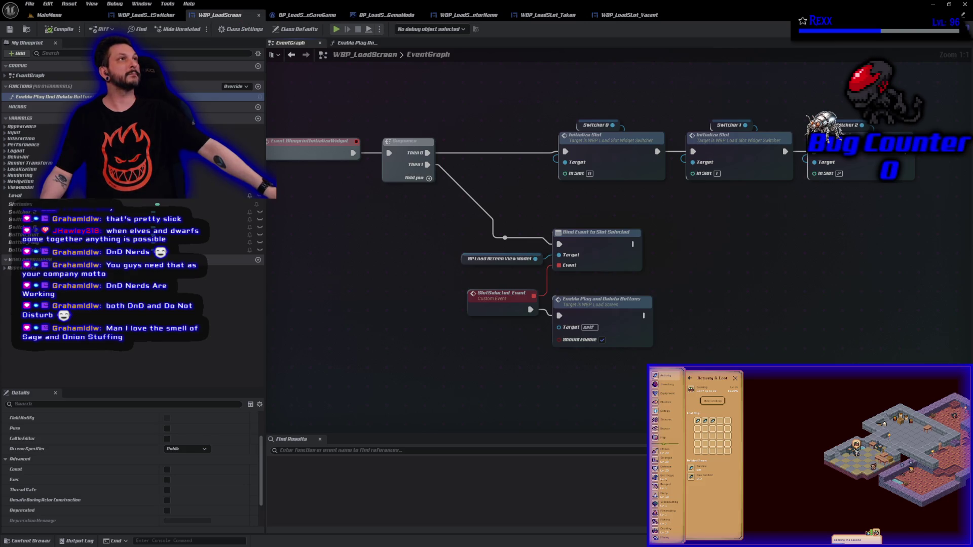
left_click_drag(509, 7, 495, 279)
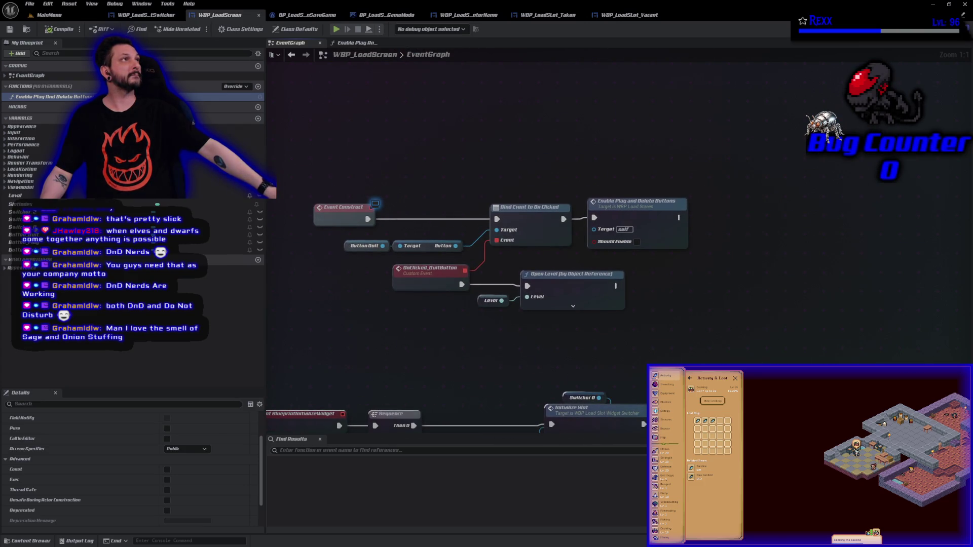
right_click(711, 165)
type("get p")
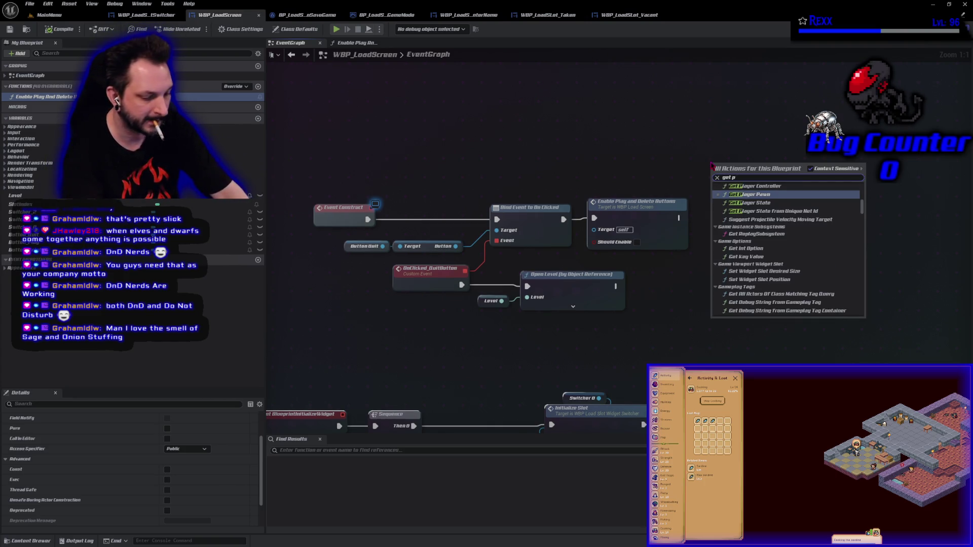
Add Get Player Controller feeding Set Input Mode UI Only, run after Enable Play And Delete Buttons
left_click(754, 186)
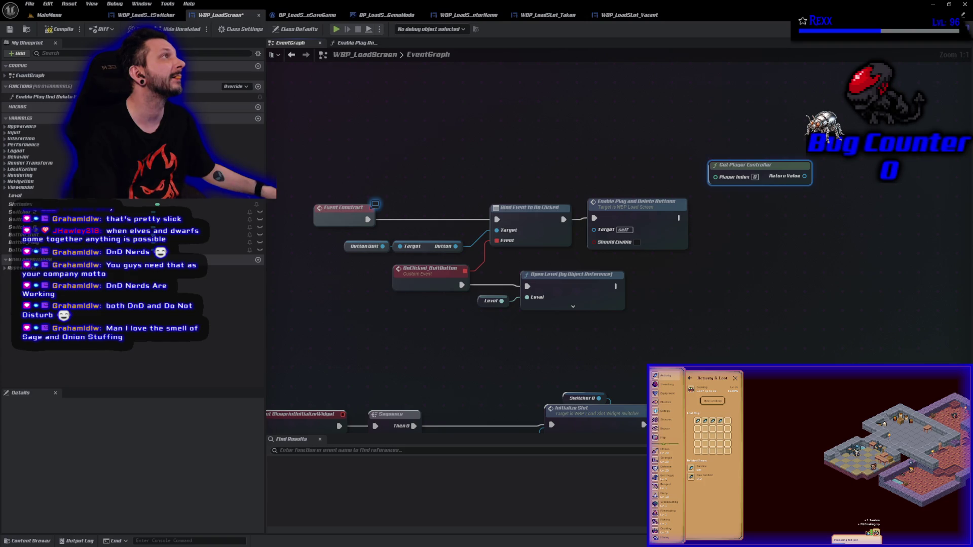
left_click_drag(614, 157, 650, 169)
type("set ui only")
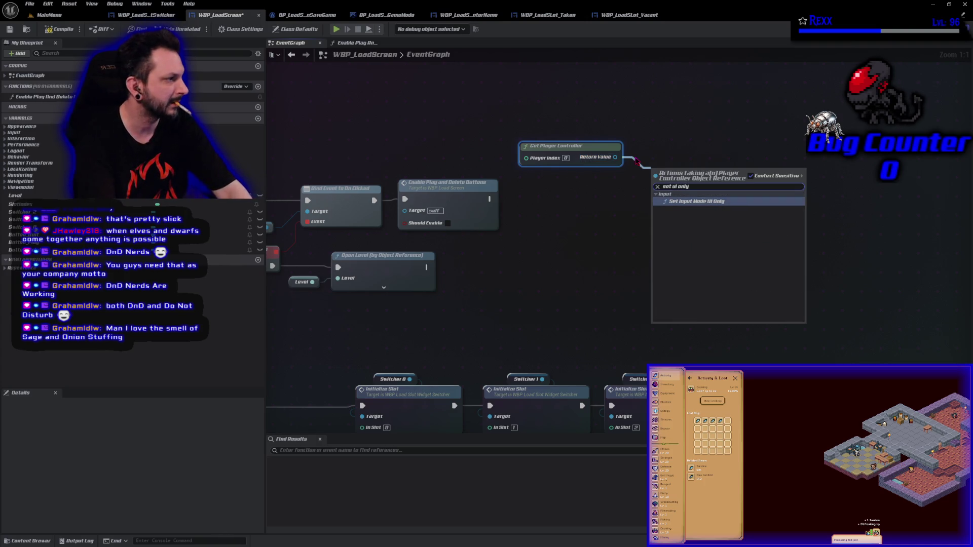
key("Return")
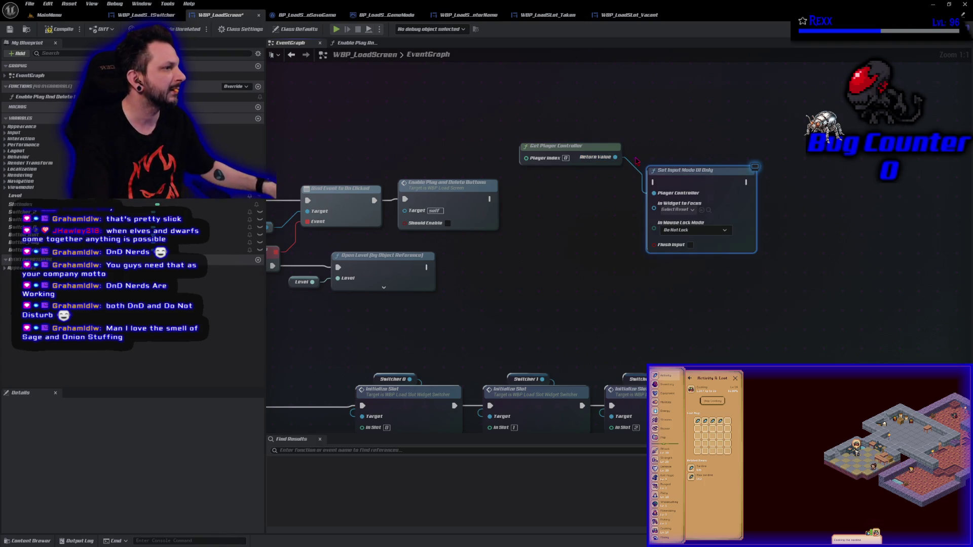
mouse_move(490, 199)
left_mouse_down()
mouse_move(692, 181)
mouse_move(684, 189)
left_mouse_up()
mouse_move(585, 152)
left_mouse_down()
mouse_move(701, 173)
mouse_move(683, 167)
left_mouse_up()
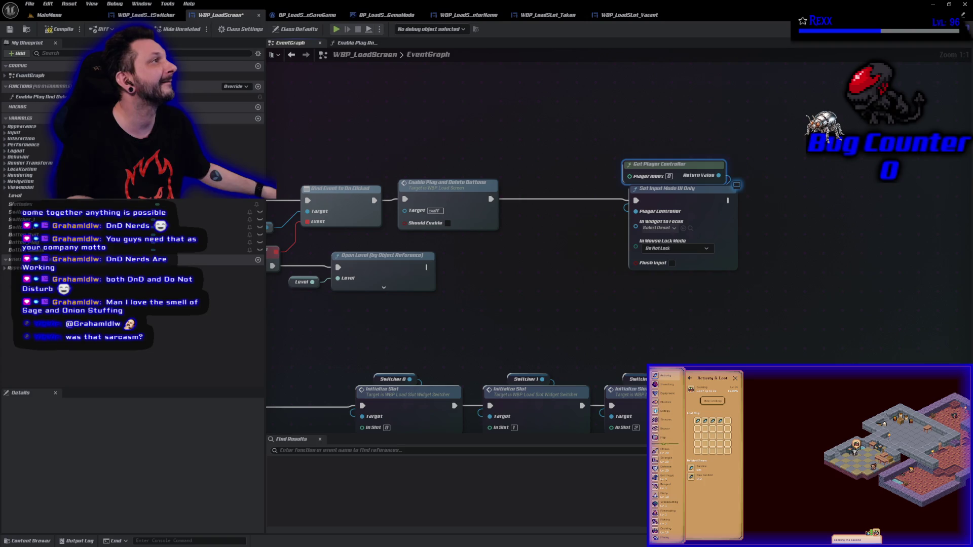
Add a Self reference and wire it into In Widget to Focus
right_click(552, 224)
type("g")
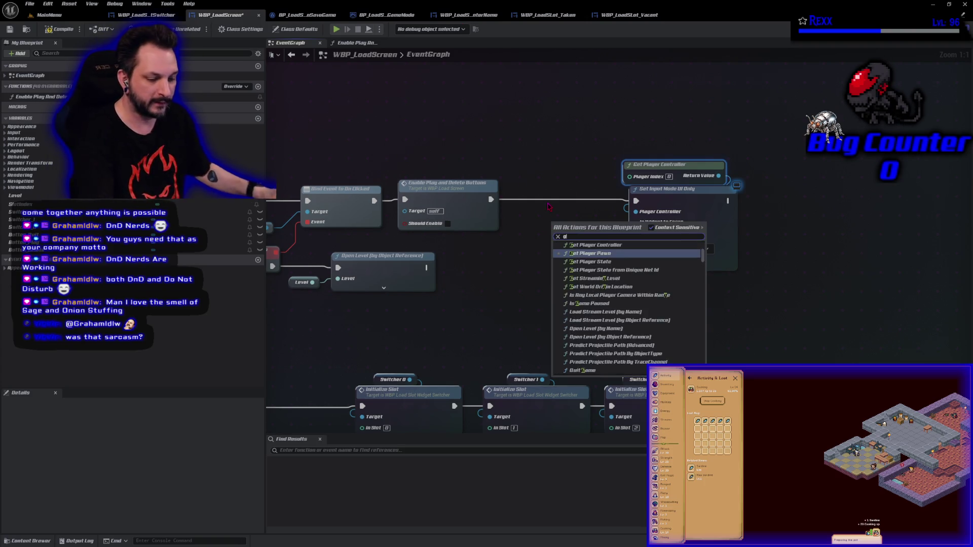
type("et self")
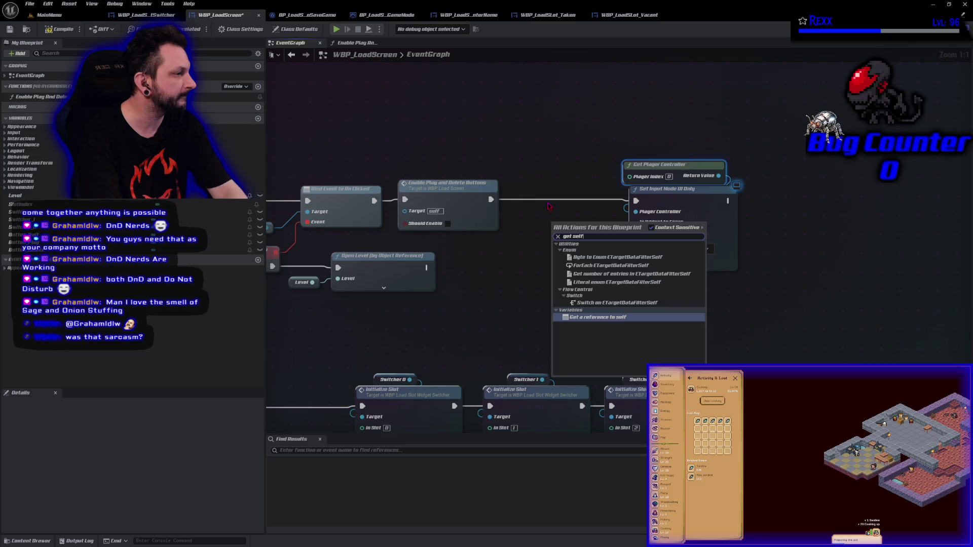
key("Return")
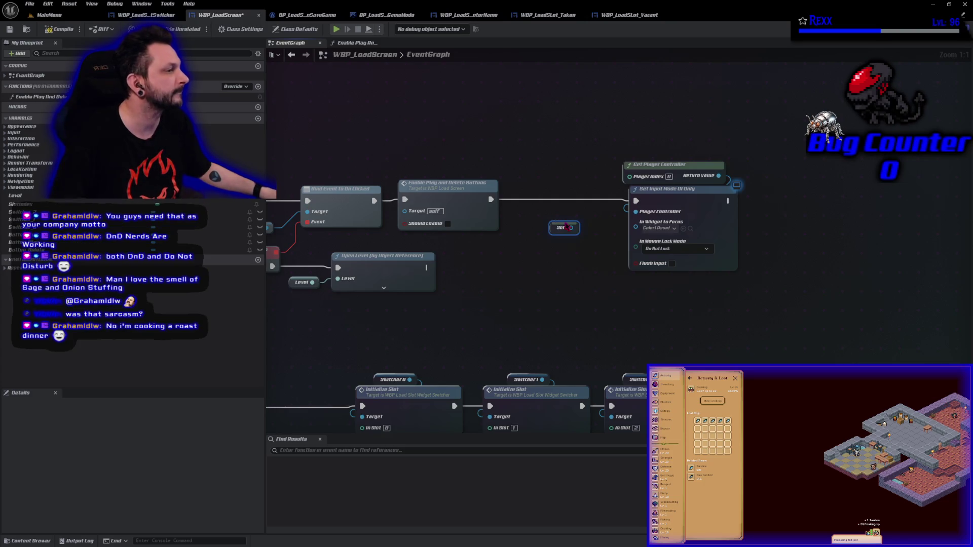
mouse_move(570, 227)
left_mouse_down()
mouse_move(641, 234)
mouse_move(635, 222)
mouse_move(560, 221)
mouse_move(605, 221)
left_mouse_up()
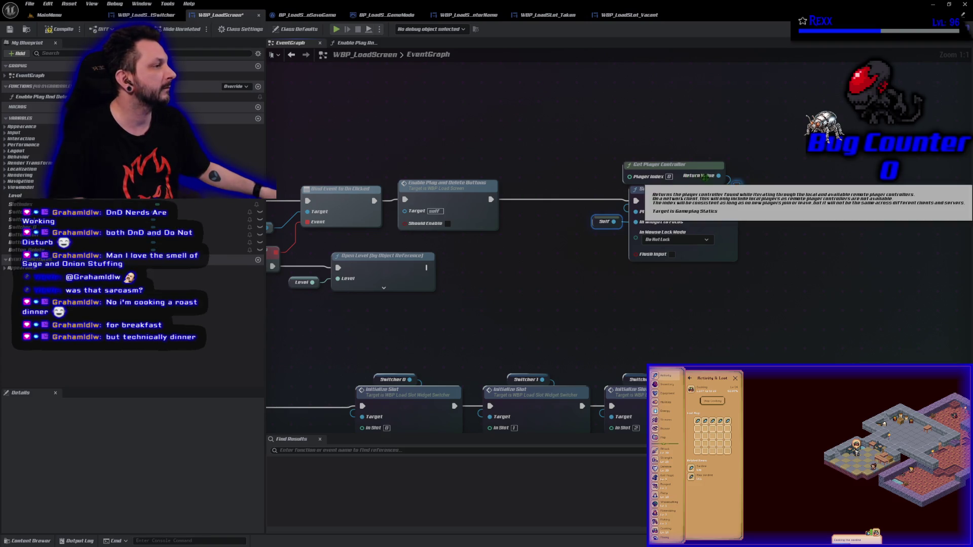
left_click_drag(727, 175, 751, 183)
Add a SET Show Mouse Cursor node after Set Input Mode UI Only, align it, and save
type("set show mouse")
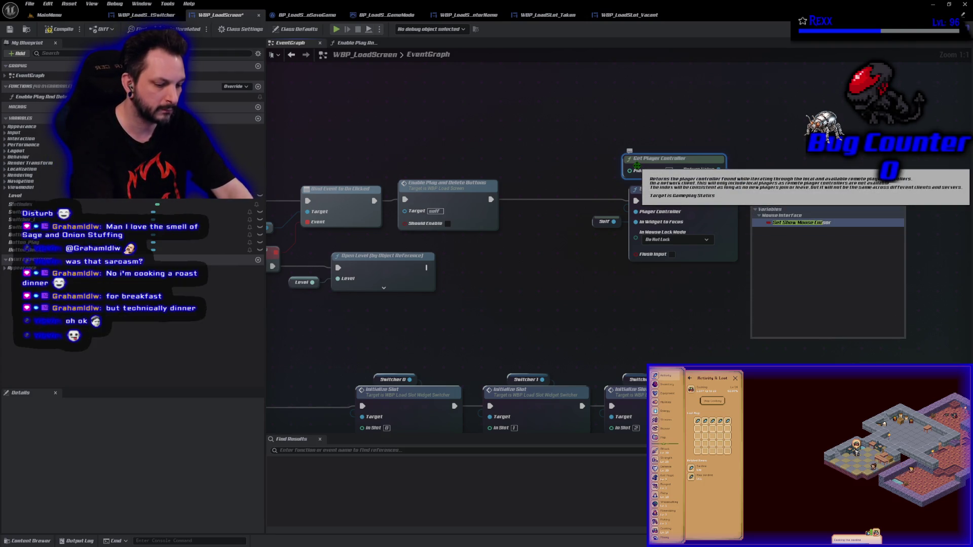
key("Return")
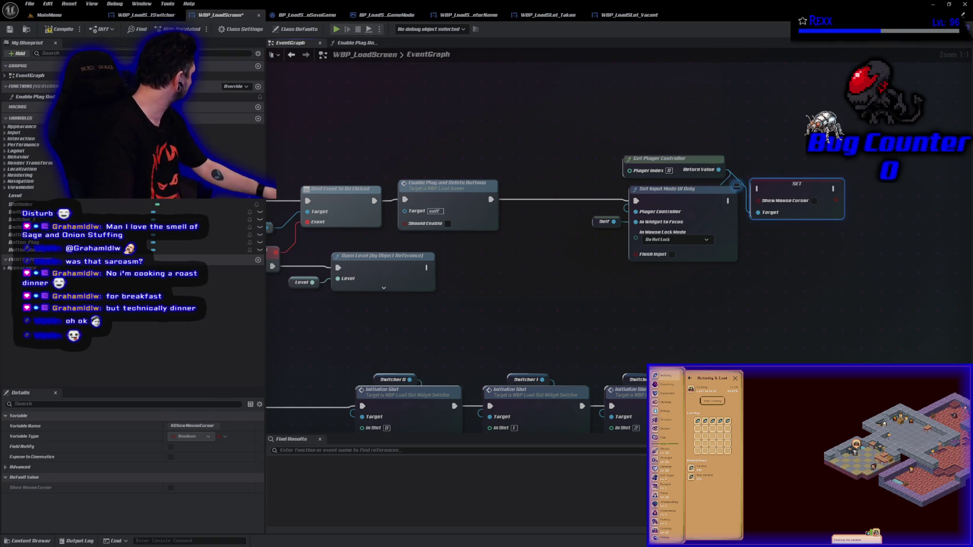
left_click_drag(783, 189, 790, 206)
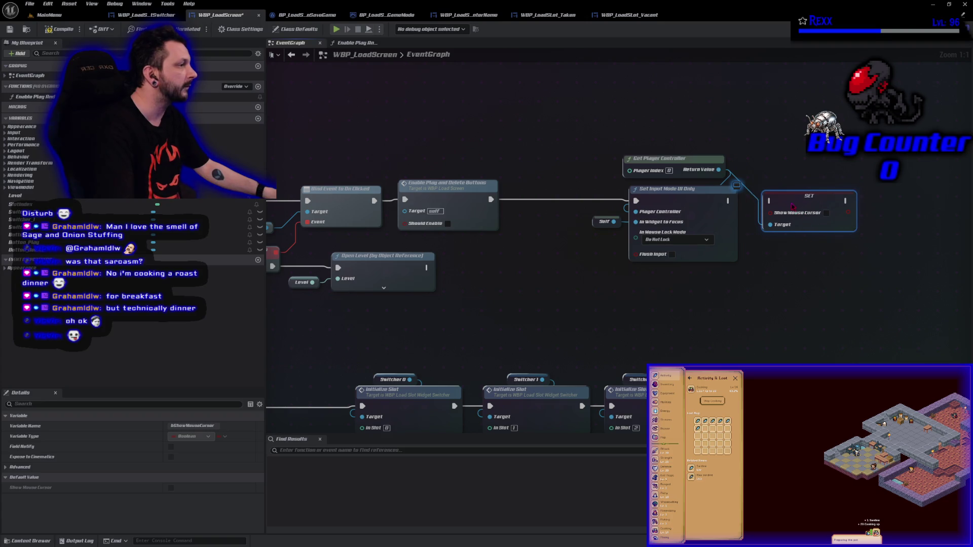
left_click_drag(727, 201, 764, 208)
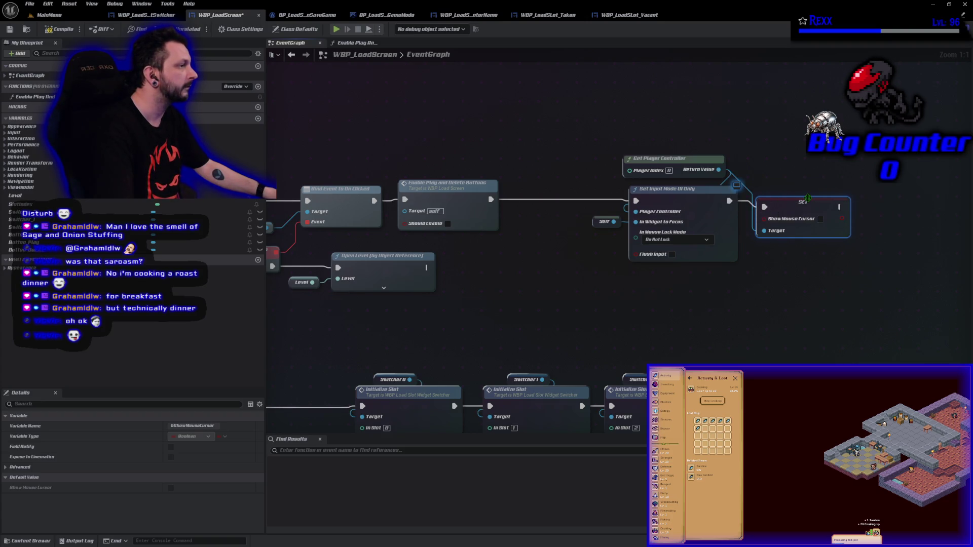
key("q")
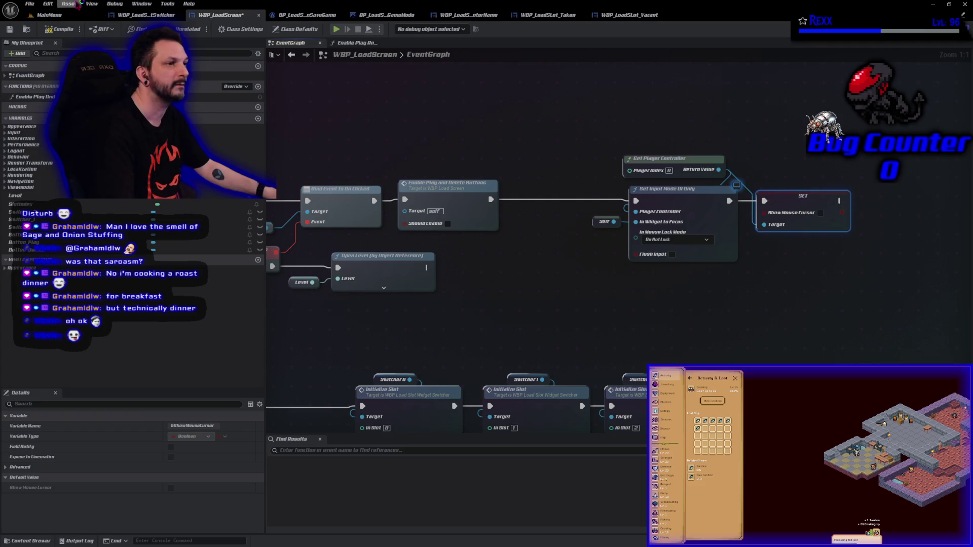
left_click(15, 31)
Close PlayerController.h in Rider and return to the Unreal editor
key("alt+Tab")
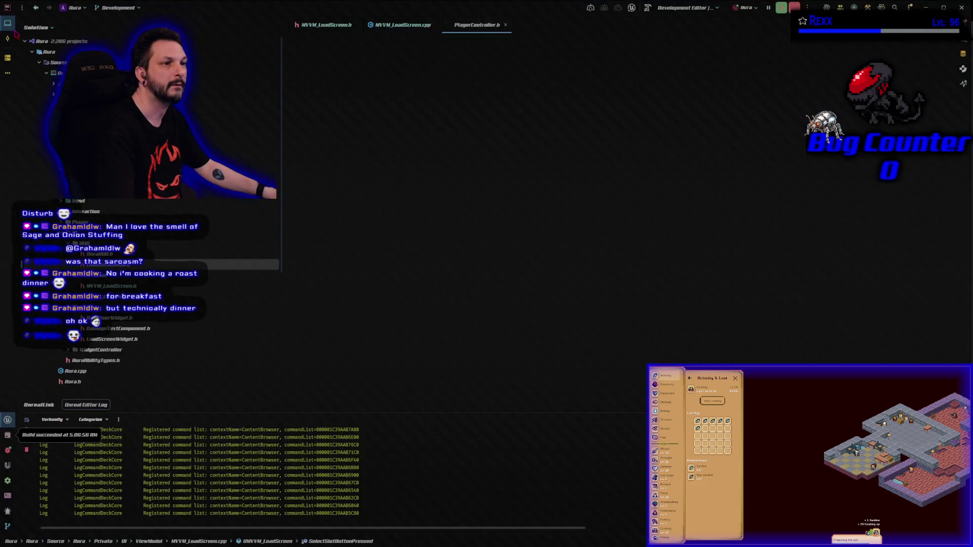
middle_click(480, 23)
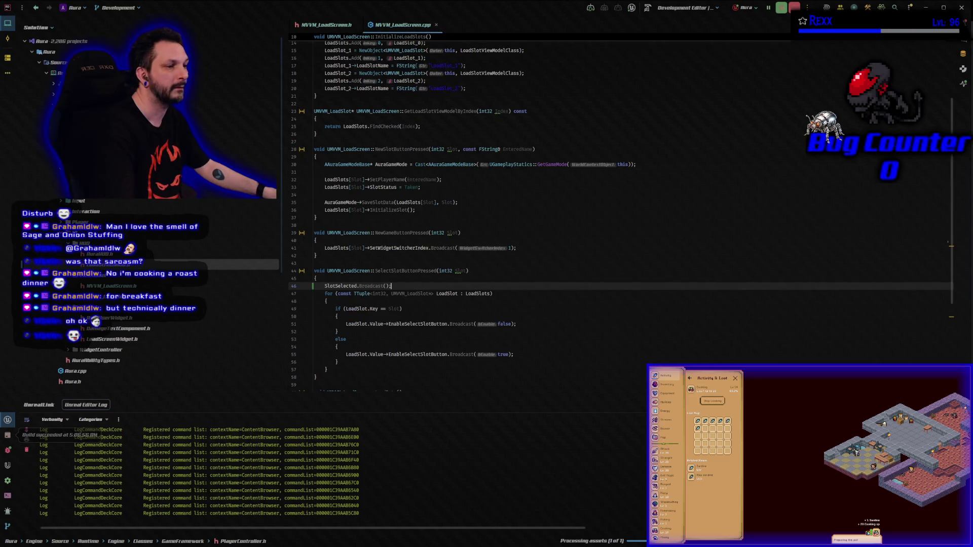
key("alt+Tab")
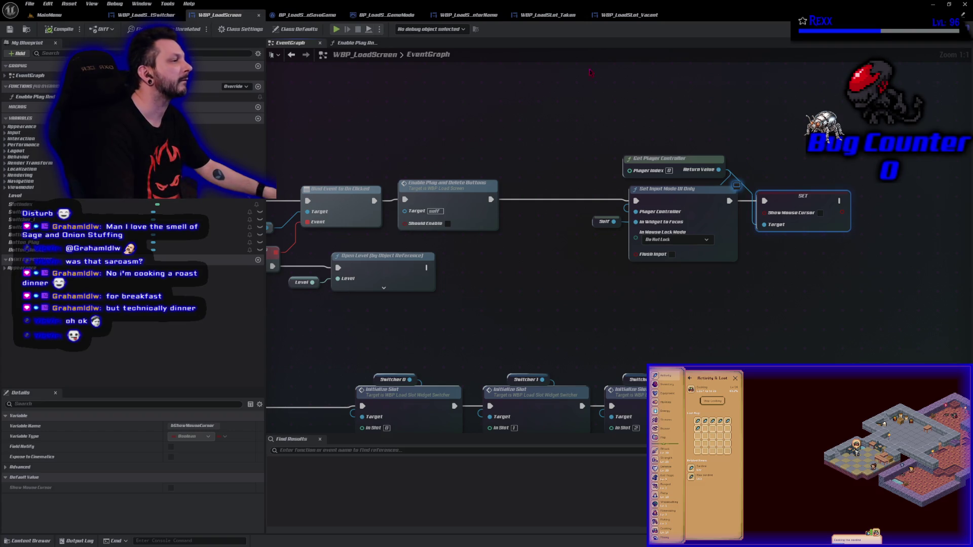
Tick Show Mouse Cursor on the SET node, then switch to GitHub Desktop's uncommitted changes
left_click(821, 214)
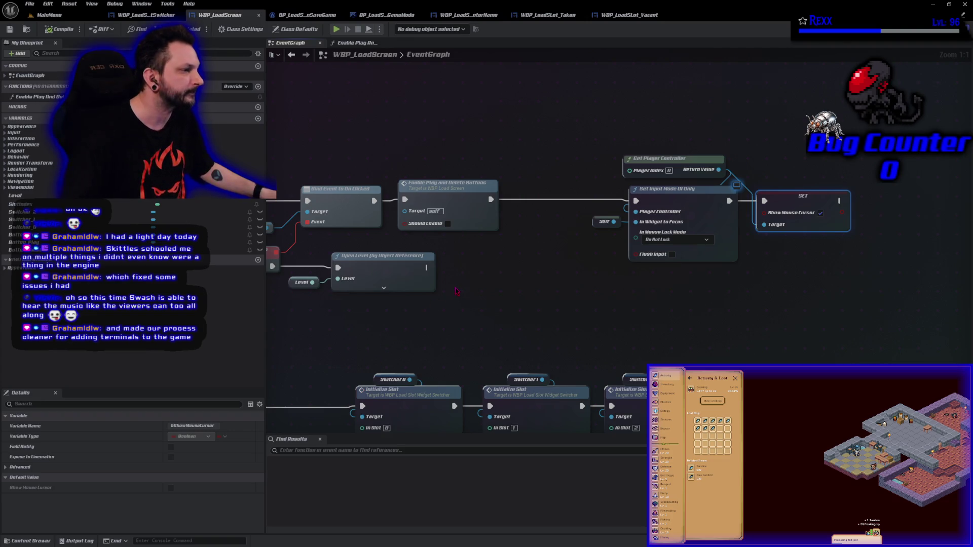
key("alt+Tab")
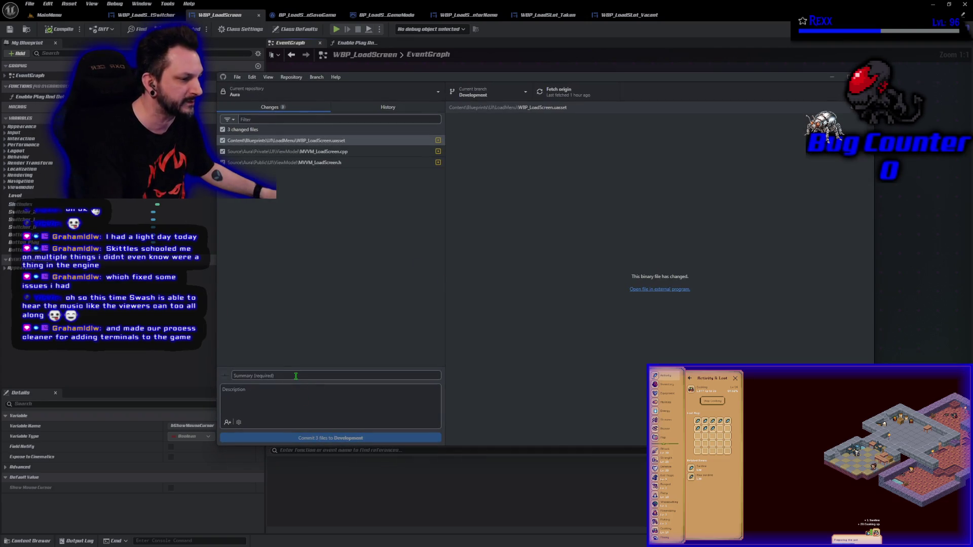
Commit the three changed files to Development as 'Enabling Play and Delete Buttons' and push to origin
left_click(295, 376)
type("Enabling Play and Delete Buttons")
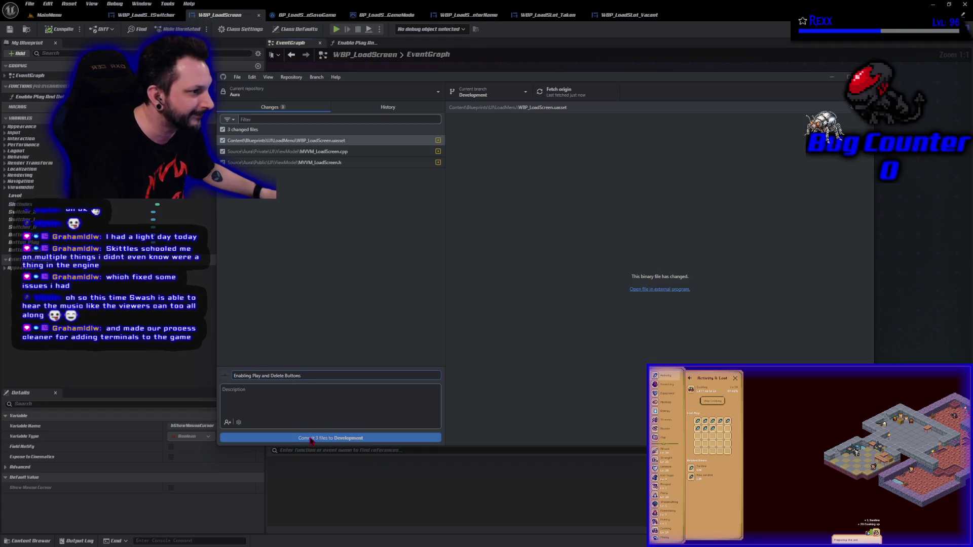
left_click(311, 439)
left_click(761, 179)
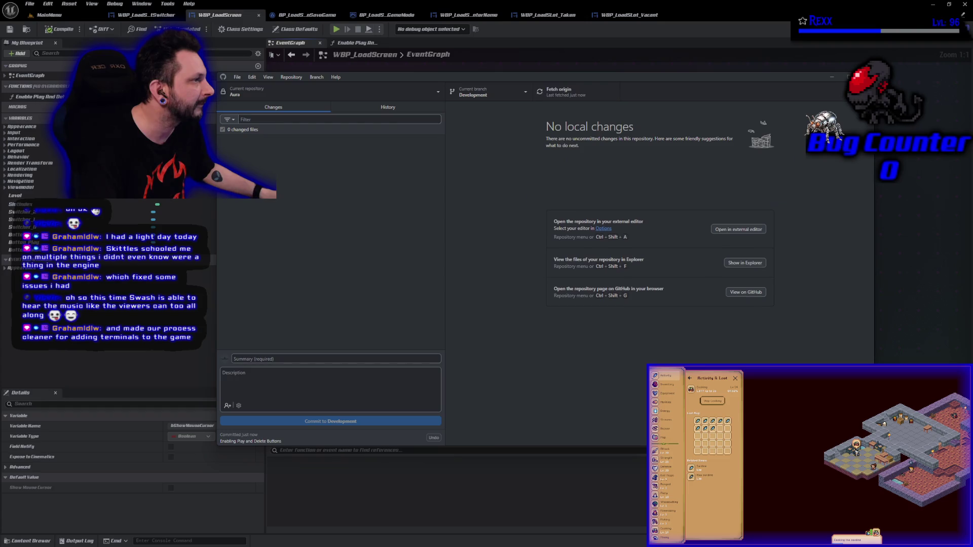
Browse the commit history, ending on the 'Enabling Play and Delete Buttons' commit's three files
left_click(390, 109)
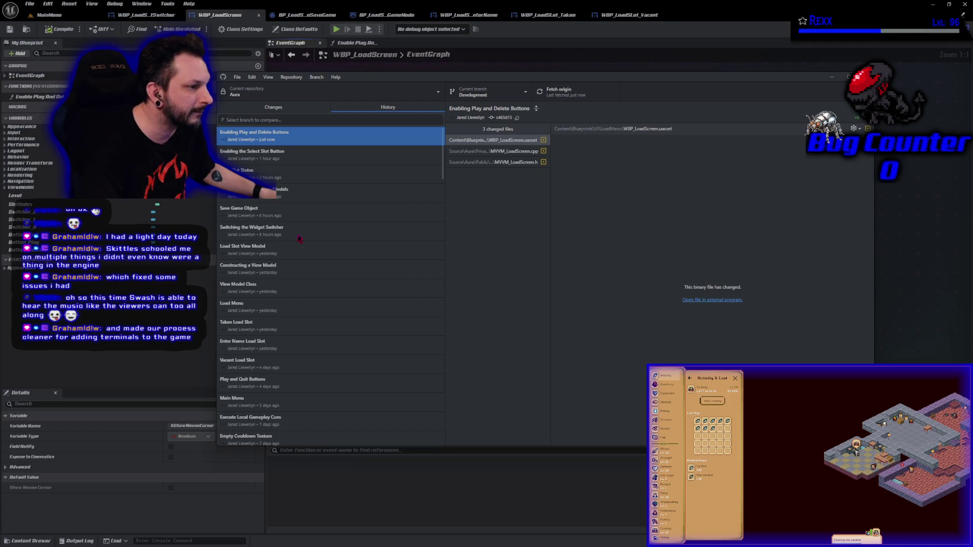
left_click(297, 232)
left_click(281, 192)
left_click(273, 176)
left_click(273, 154)
left_click(273, 134)
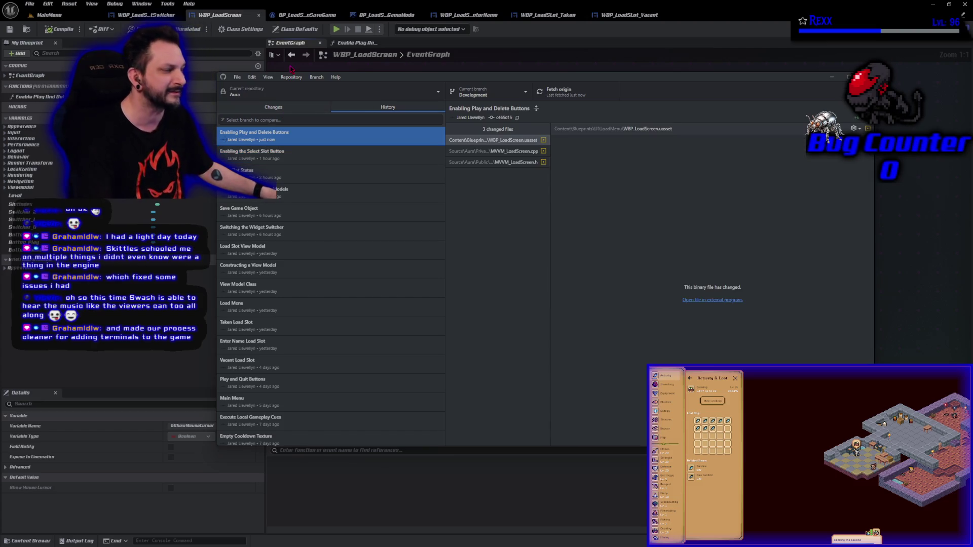